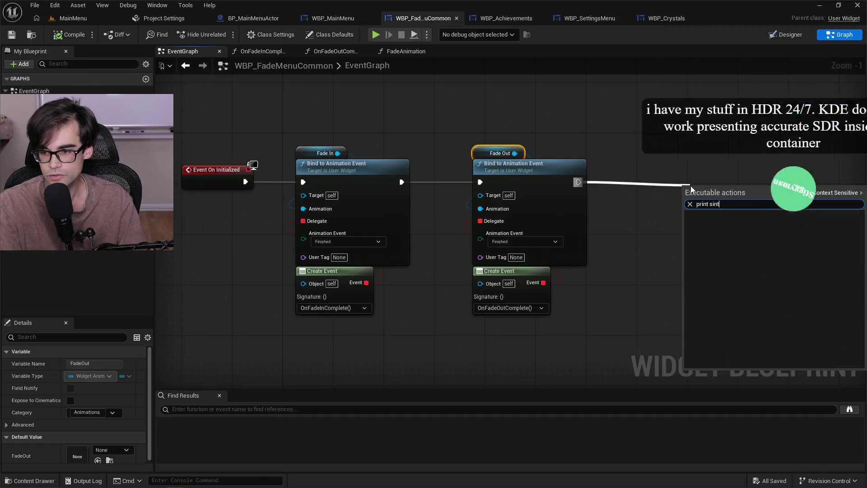
# Add a Print String node after Bind Fade Out with the message 'Delegates set up'.
pyautogui.write('tring')
pyautogui.press('Return')
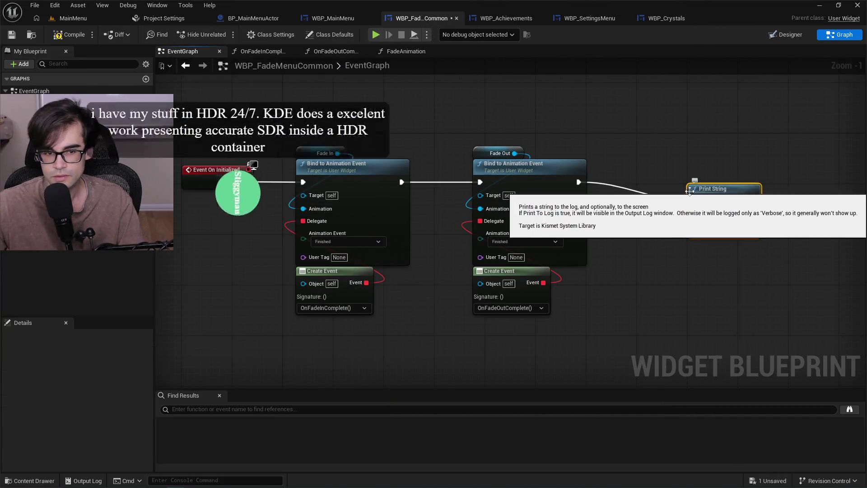
pyautogui.moveTo(698, 194); pyautogui.dragTo(687, 176)
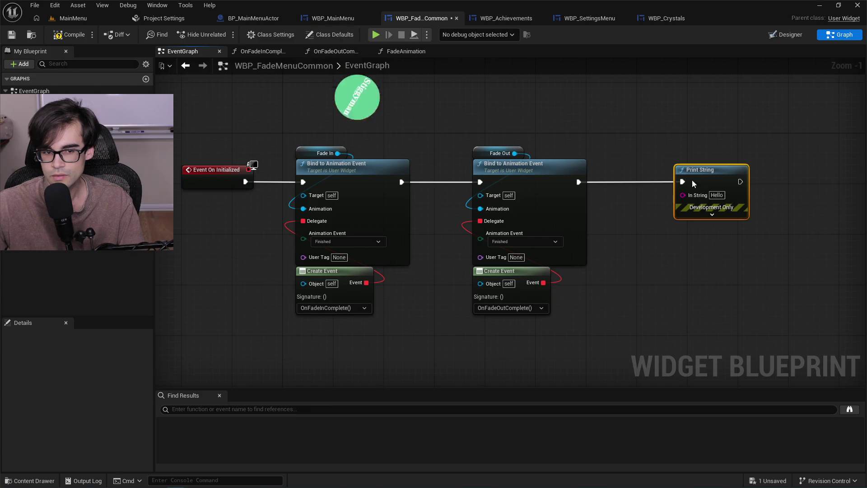
pyautogui.click(717, 195)
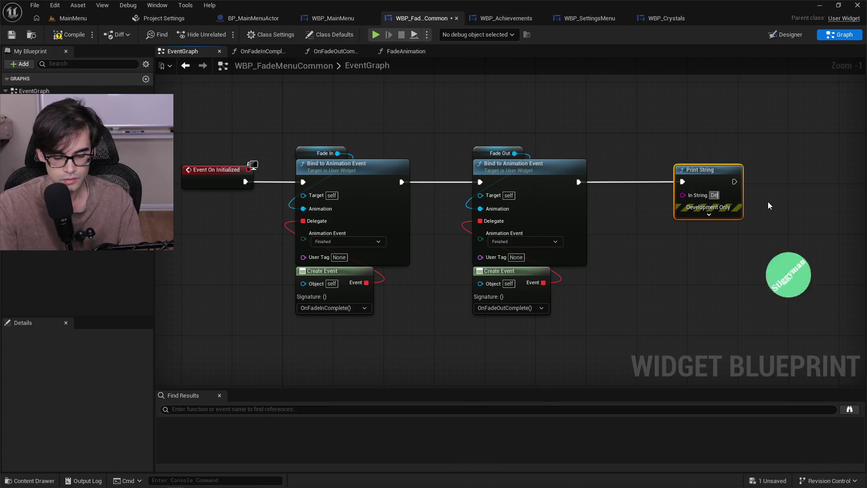
pyautogui.write('Delegates set up')
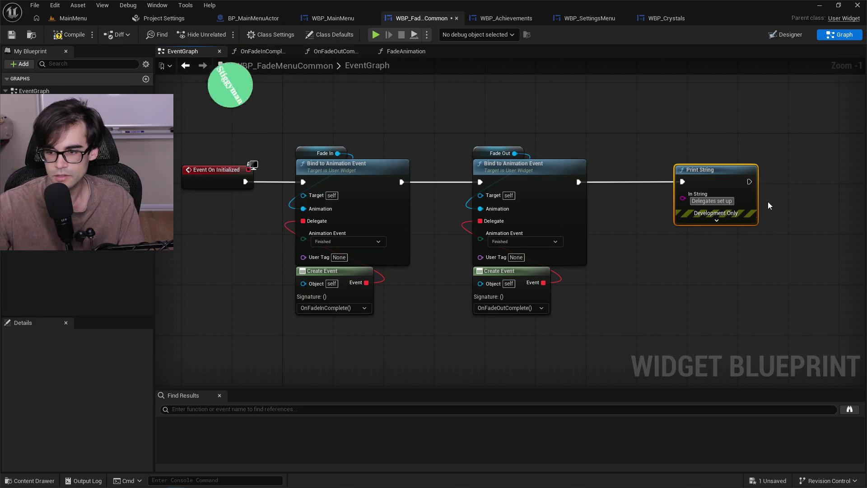
pyautogui.click(781, 233)
# Give the print a pink-red text colour and 5.0 second duration, then compile and save.
pyautogui.click(716, 220)
pyautogui.click(717, 242)
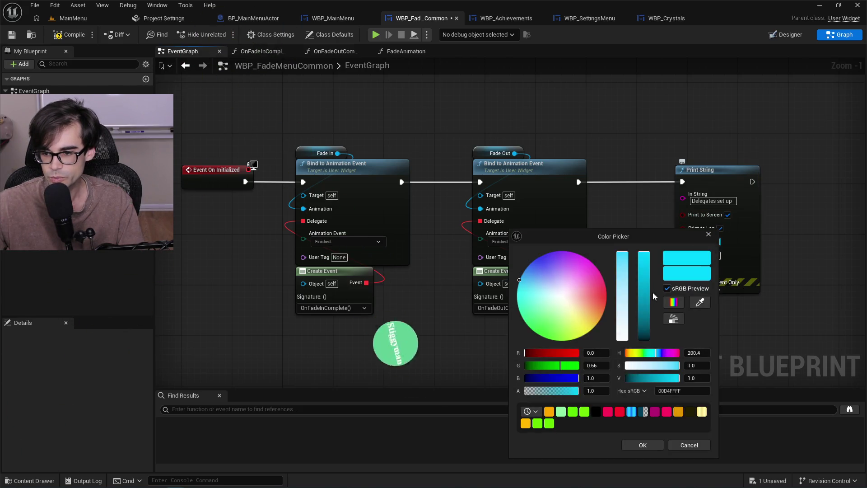
pyautogui.moveTo(520, 293)
pyautogui.mouseDown()
pyautogui.moveTo(562, 339)
pyautogui.moveTo(607, 291)
pyautogui.mouseUp()
pyautogui.click(651, 449)
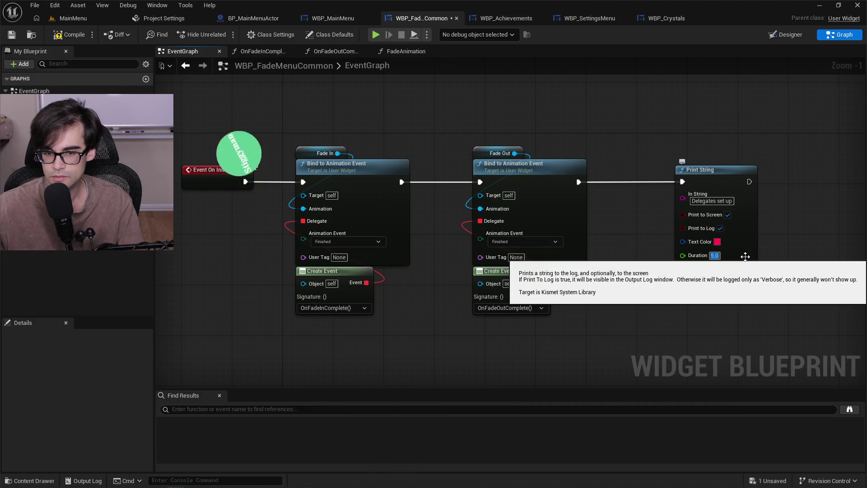
pyautogui.click(581, 121)
pyautogui.click(68, 35)
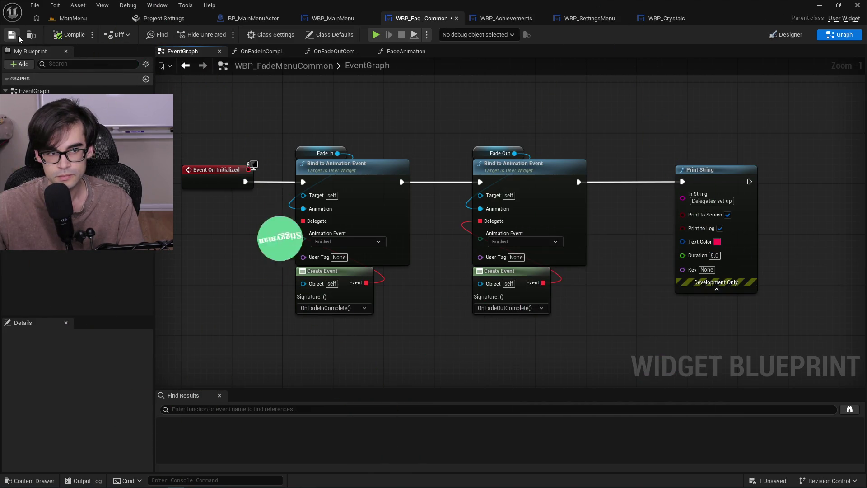
pyautogui.click(68, 18)
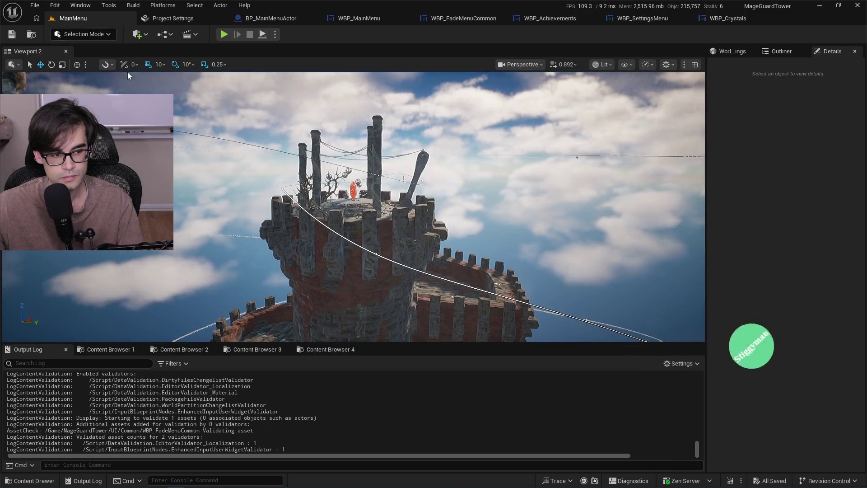
# Play-test the main menu, clicking Settings to see the text fade out, then open BP_MainMenuActor.
pyautogui.click(224, 35)
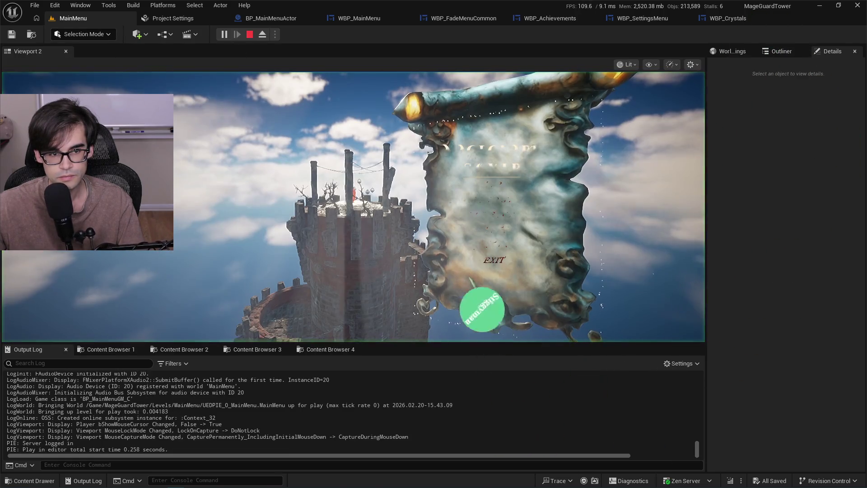
pyautogui.click(497, 244)
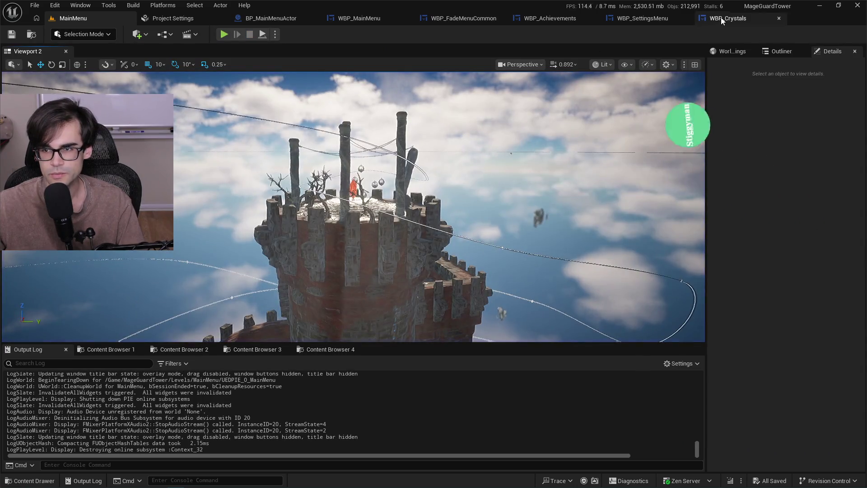
pyautogui.click(173, 20)
pyautogui.click(267, 19)
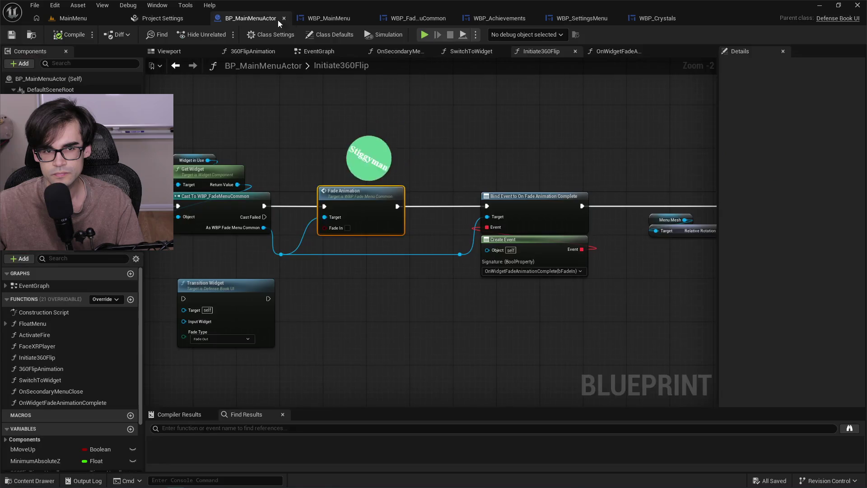
# Look through the WBP_MainMenu, WBP_FadeMenuCommon, WBP_Achievements and WBP_SettingsMenu graphs.
pyautogui.click(344, 21)
pyautogui.click(397, 19)
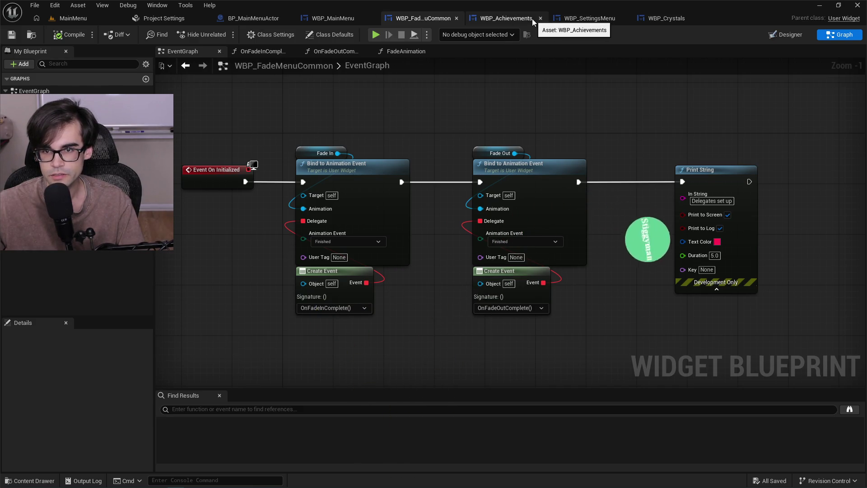
pyautogui.click(508, 20)
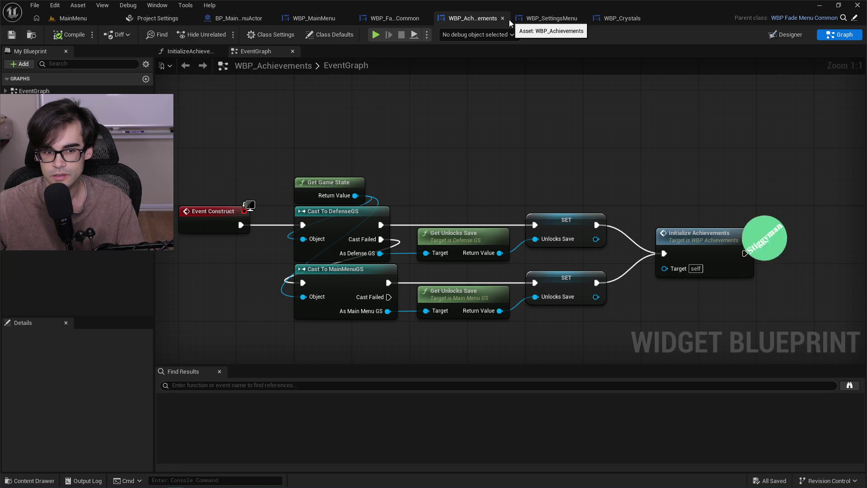
pyautogui.click(541, 20)
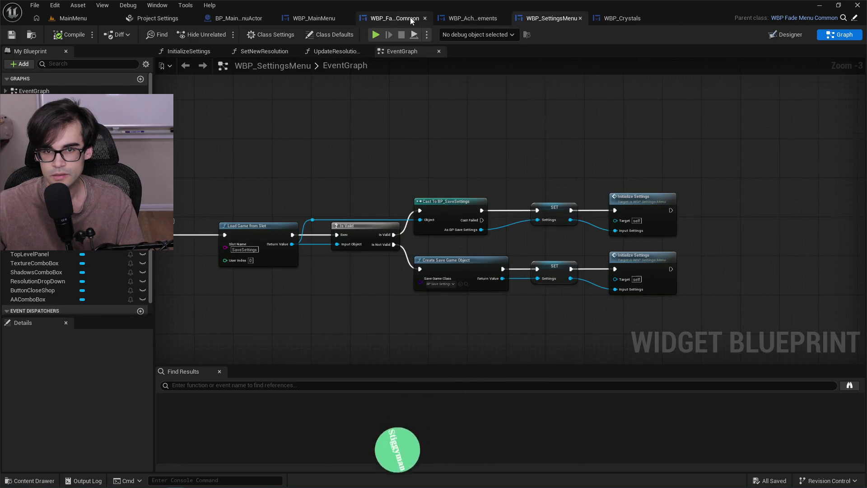
pyautogui.click(397, 18)
# Browse the widget events available to add in WBP_FadeMenuCommon without adding one.
pyautogui.rightClick(158, 131)
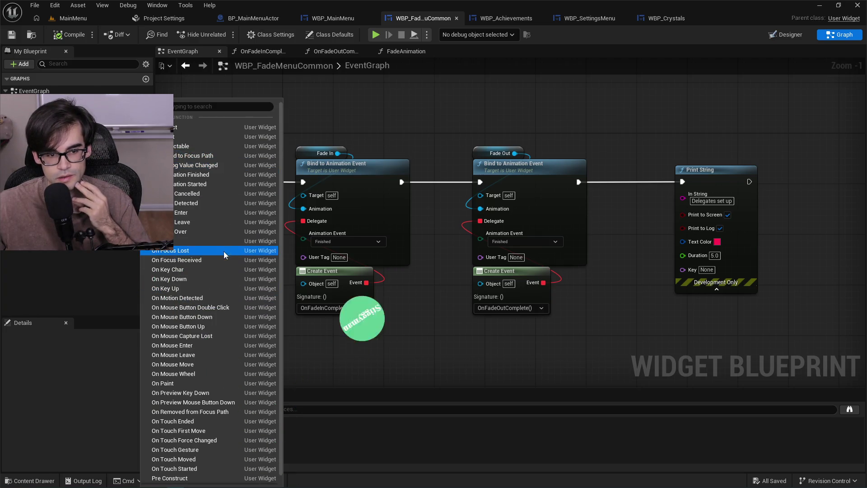
pyautogui.scroll(-1, 212, 266)
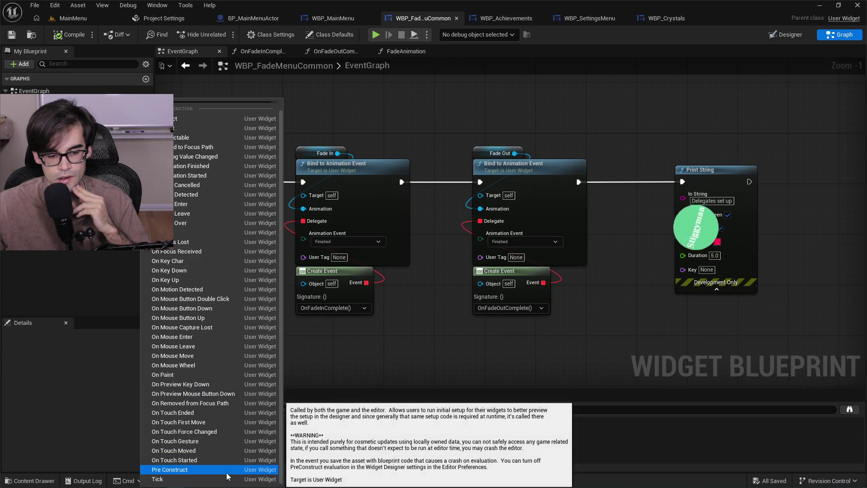
pyautogui.scroll(1, 229, 451)
pyautogui.click(203, 136)
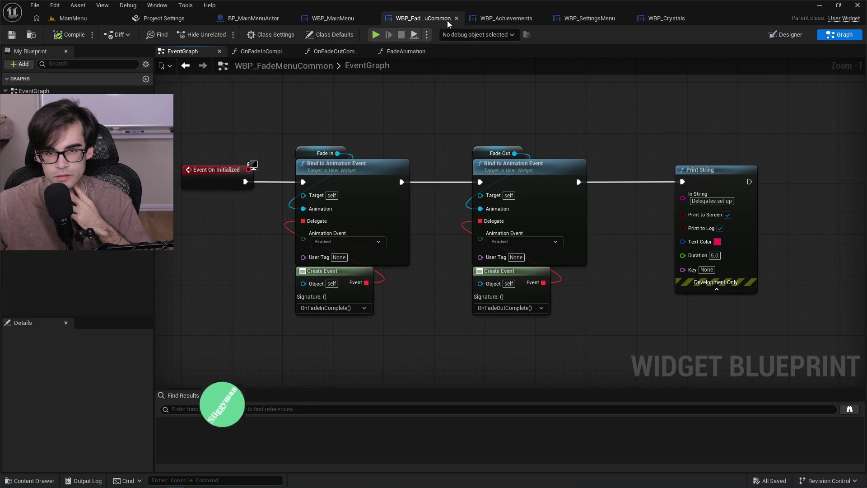
# Bring WBP_SettingsMenu's Event On Initialized node into view in its event graph.
pyautogui.click(491, 19)
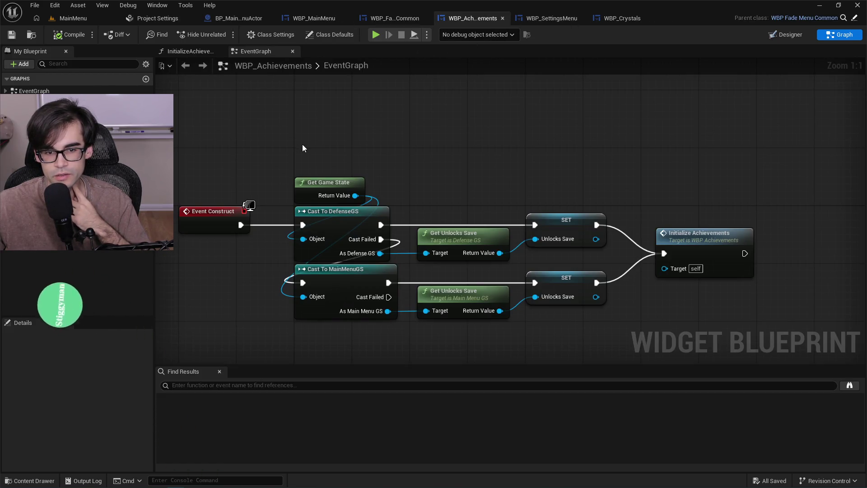
pyautogui.click(541, 18)
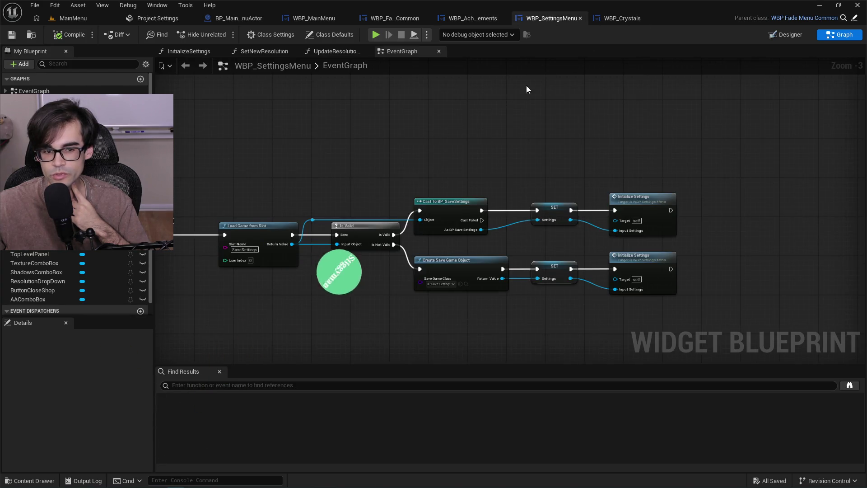
pyautogui.moveTo(345, 127); pyautogui.dragTo(515, 118)
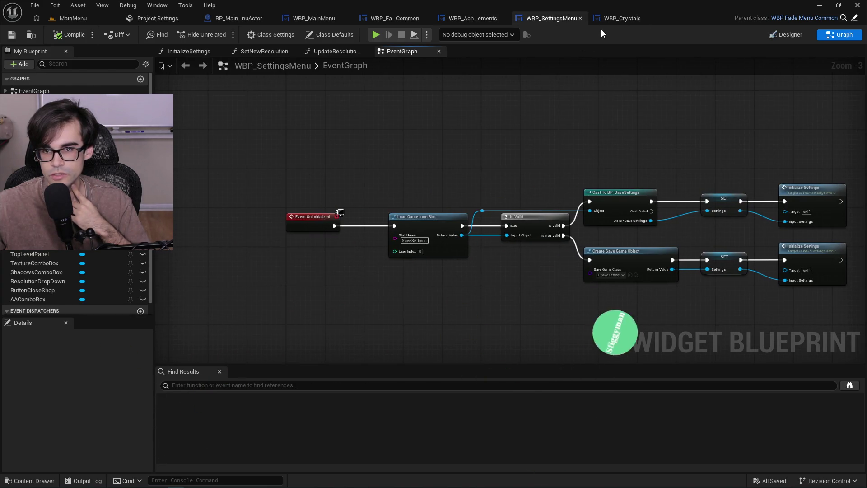
pyautogui.scroll(-1, 401, 178)
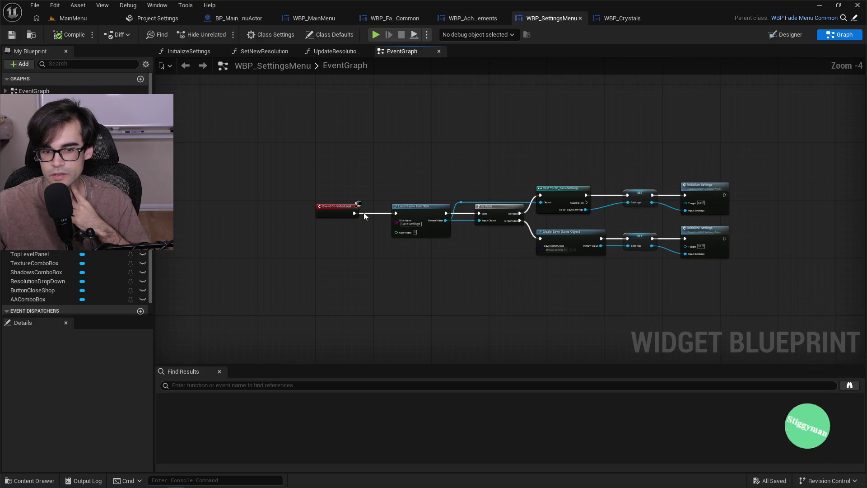
# Select the settings-loading node chain and inspect Event On Initialized's actions without choosing one.
pyautogui.scroll(1, 399, 151)
pyautogui.scroll(-1, 446, 147)
pyautogui.moveTo(359, 135)
pyautogui.mouseDown()
pyautogui.moveTo(407, 186)
pyautogui.moveTo(686, 241)
pyautogui.mouseUp()
pyautogui.rightClick(291, 183)
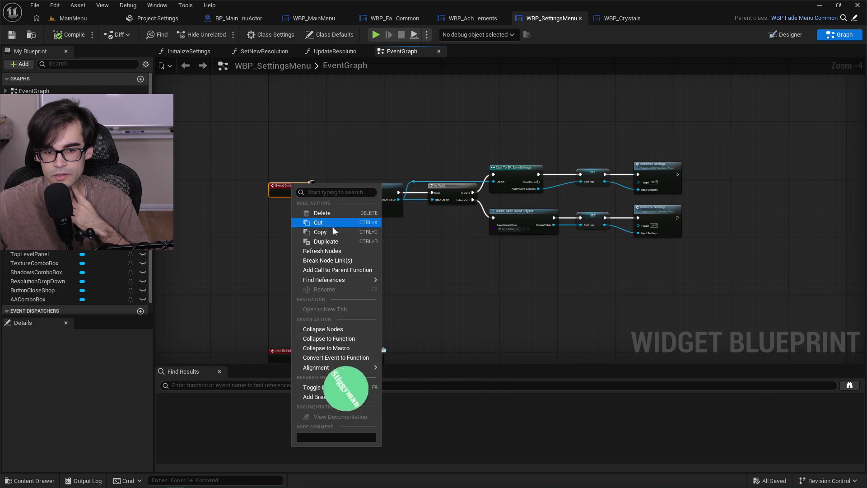
pyautogui.moveTo(327, 281)
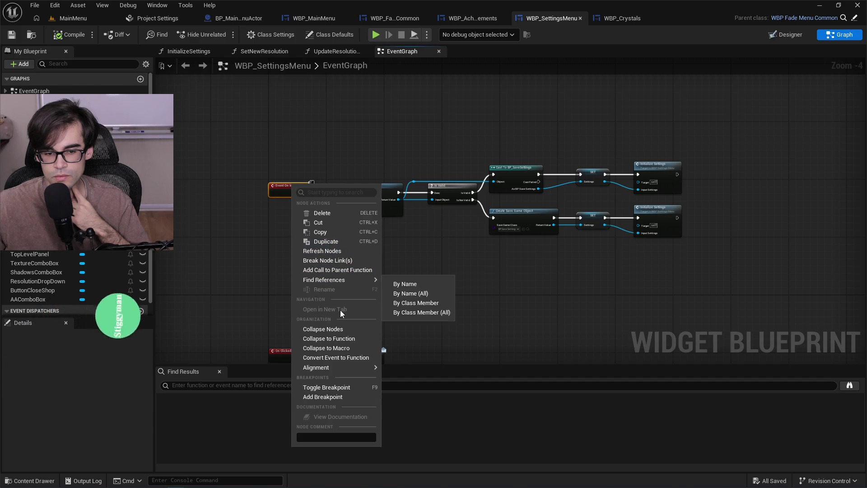
pyautogui.click(267, 233)
pyautogui.scroll(3, 300, 208)
pyautogui.scroll(1, 302, 211)
# Insert a Parent: On Initialized call between the event and Load Game from Slot, then compile.
pyautogui.rightClick(287, 175)
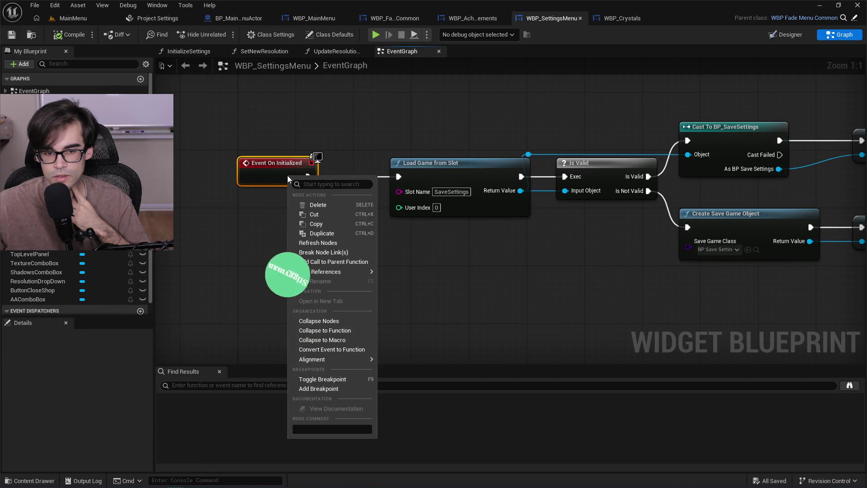
pyautogui.click(349, 261)
pyautogui.moveTo(260, 171)
pyautogui.mouseDown()
pyautogui.moveTo(188, 171)
pyautogui.moveTo(247, 210)
pyautogui.mouseUp()
pyautogui.moveTo(312, 211); pyautogui.dragTo(398, 176)
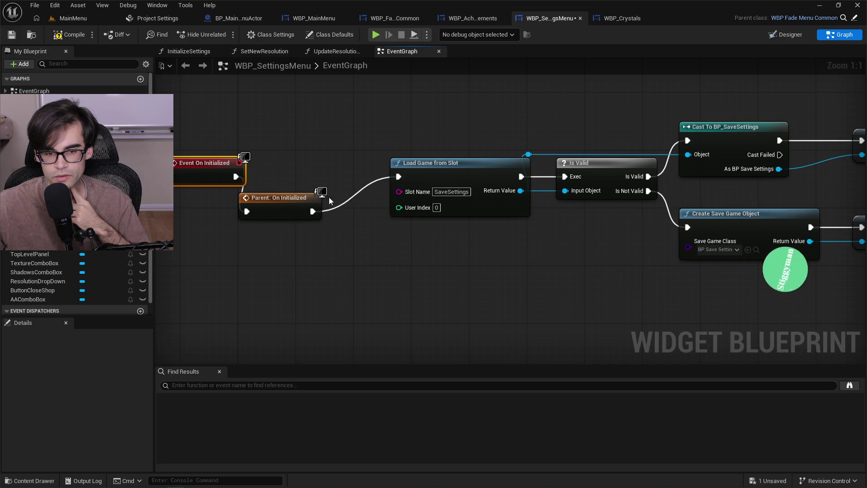
pyautogui.moveTo(276, 200); pyautogui.dragTo(305, 165)
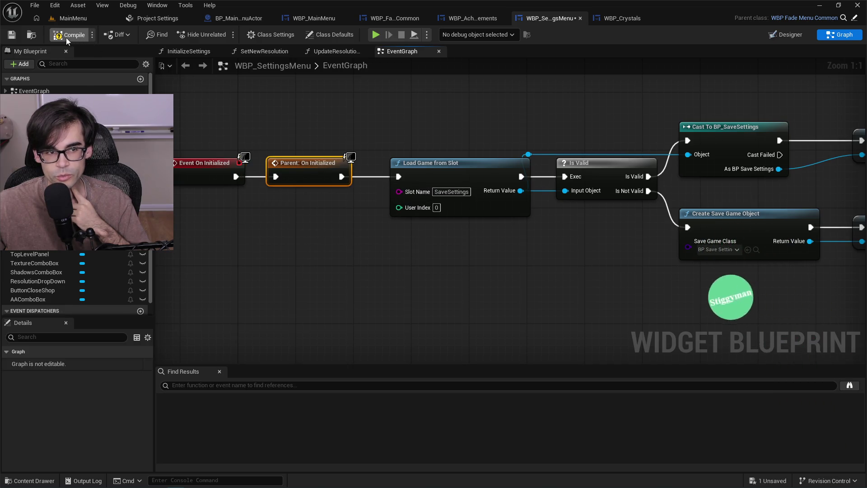
pyautogui.click(9, 36)
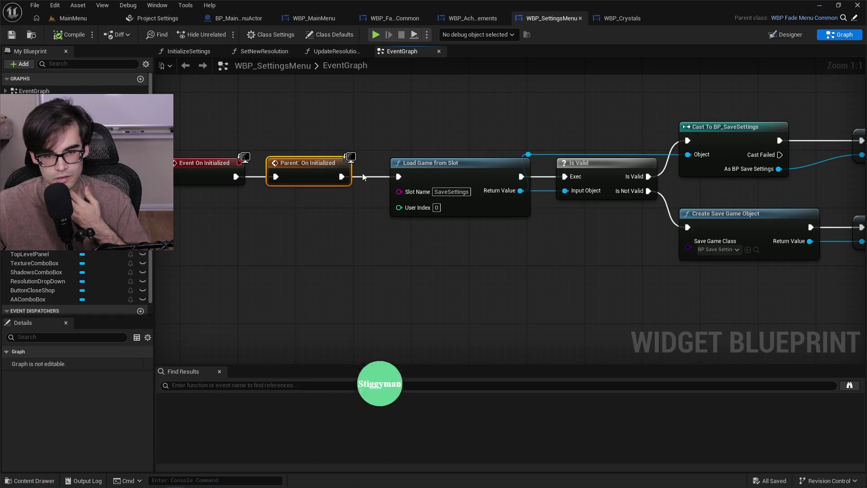
# Select the whole top node chain, then switch to the browser documentation page.
pyautogui.scroll(-1, 357, 174)
pyautogui.scroll(-3, 357, 174)
pyautogui.moveTo(723, 231)
pyautogui.mouseDown()
pyautogui.moveTo(271, 140)
pyautogui.moveTo(297, 164)
pyautogui.moveTo(325, 164)
pyautogui.mouseUp()
pyautogui.moveTo(294, 114)
pyautogui.mouseDown()
pyautogui.moveTo(476, 190)
pyautogui.moveTo(784, 273)
pyautogui.mouseUp()
pyautogui.scroll(2, 322, 163)
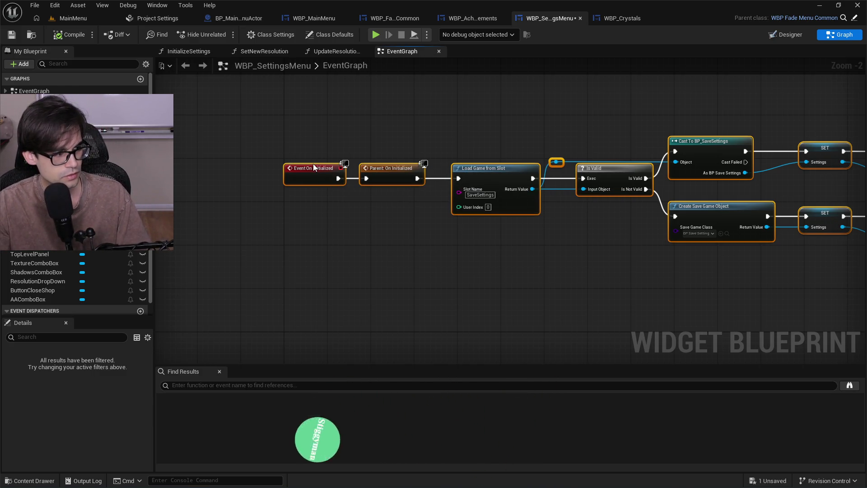
pyautogui.hotkey('alt', 'Tab')
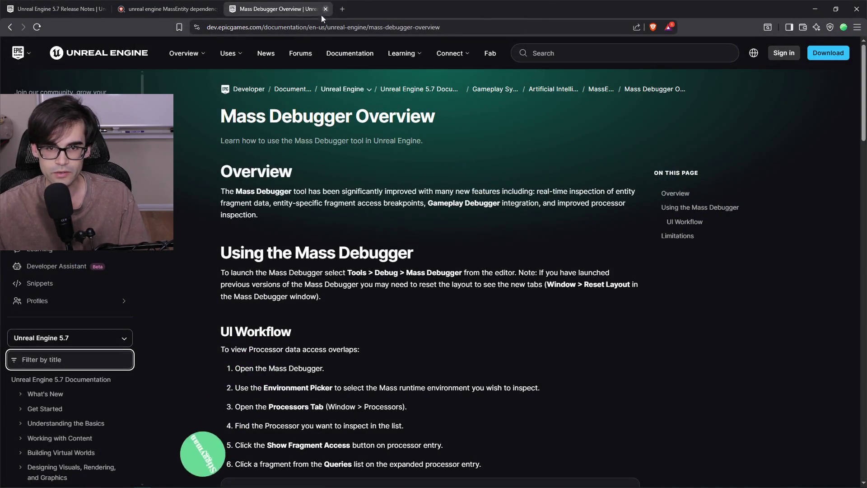
# Search 'HDR is just better lighting & color' in a new browser tab.
pyautogui.click(343, 9)
pyautogui.write('HDR')
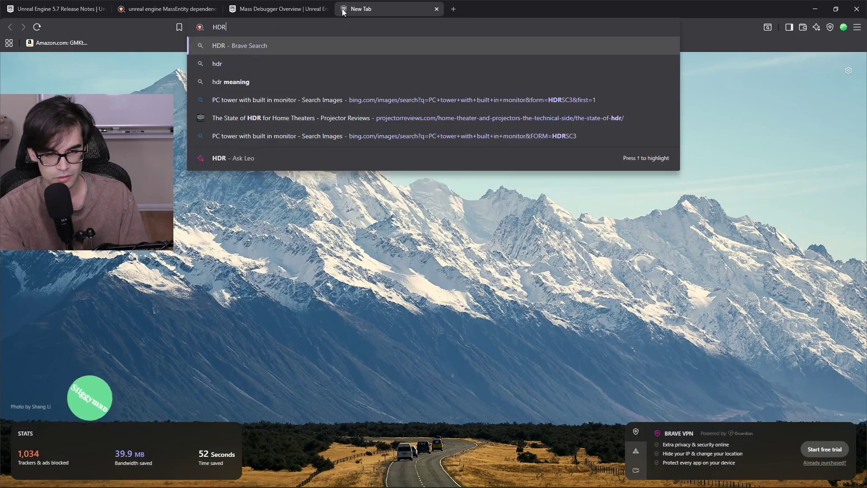
pyautogui.write(' is just bell')
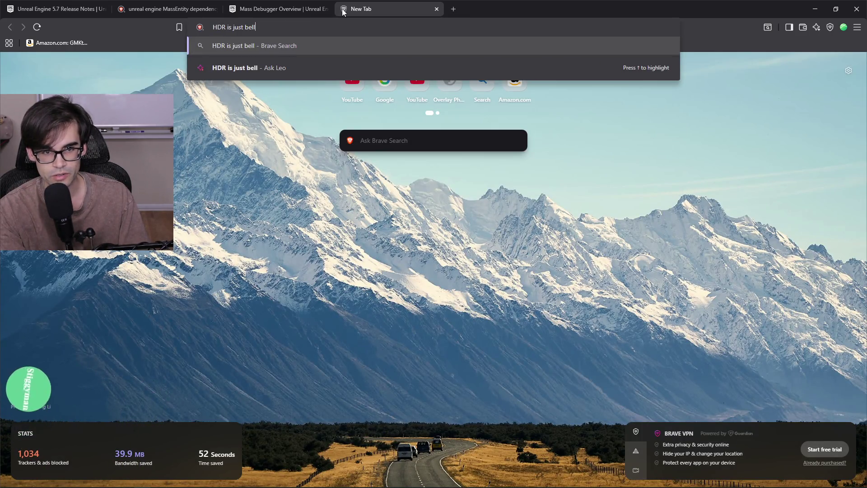
pyautogui.press('BackSpace')
pyautogui.press('BackSpace')
pyautogui.write('tter light')
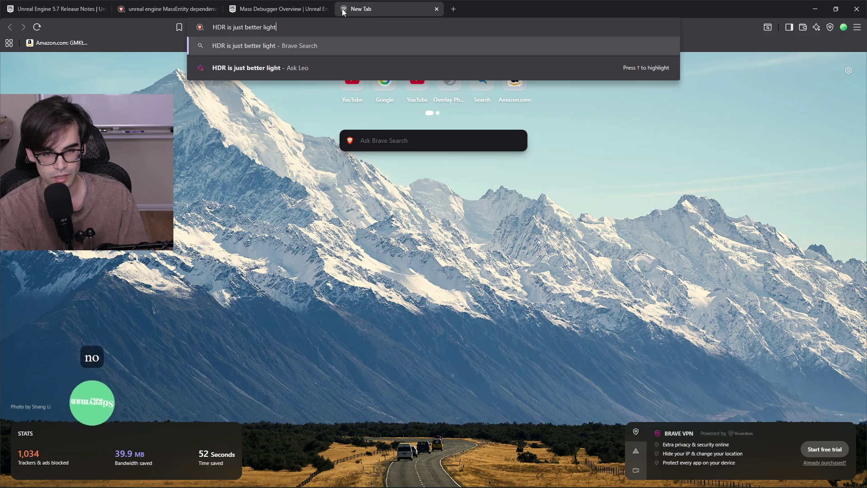
pyautogui.write('ing & colo')
pyautogui.write('r')
pyautogui.press('Return')
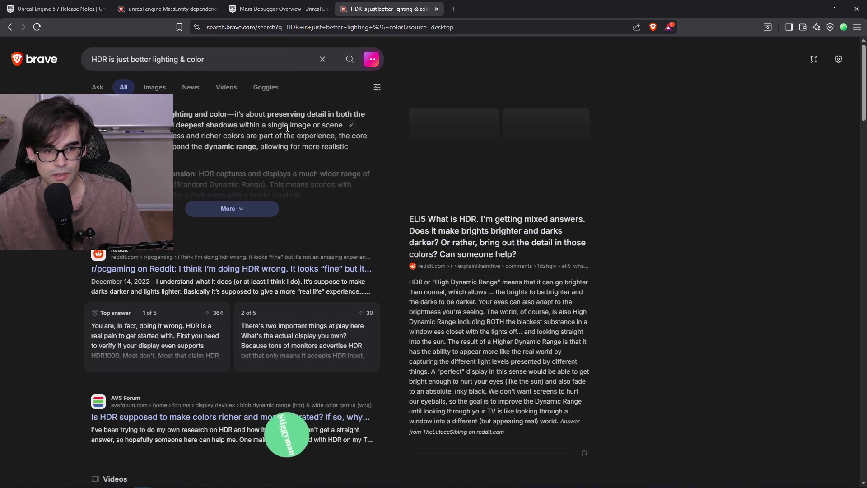
# Expand the AI answer and highlight the lines on broader color gamut and matching human eyesight.
pyautogui.click(233, 209)
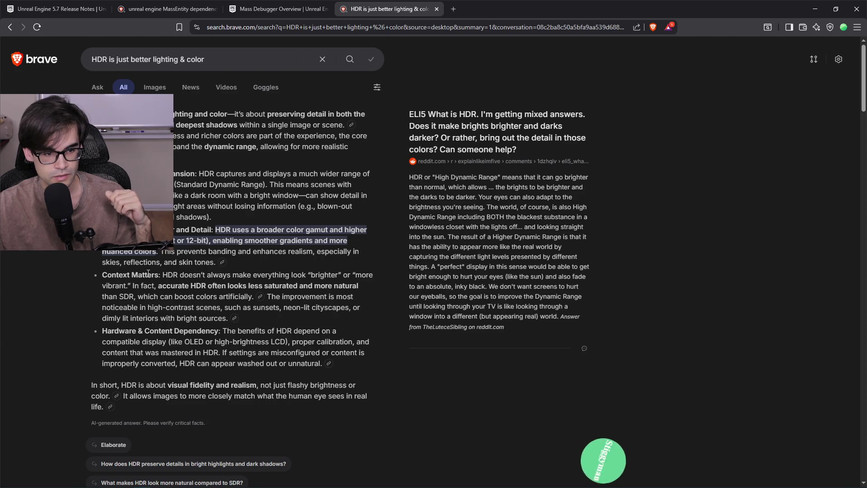
pyautogui.moveTo(104, 229); pyautogui.dragTo(200, 238)
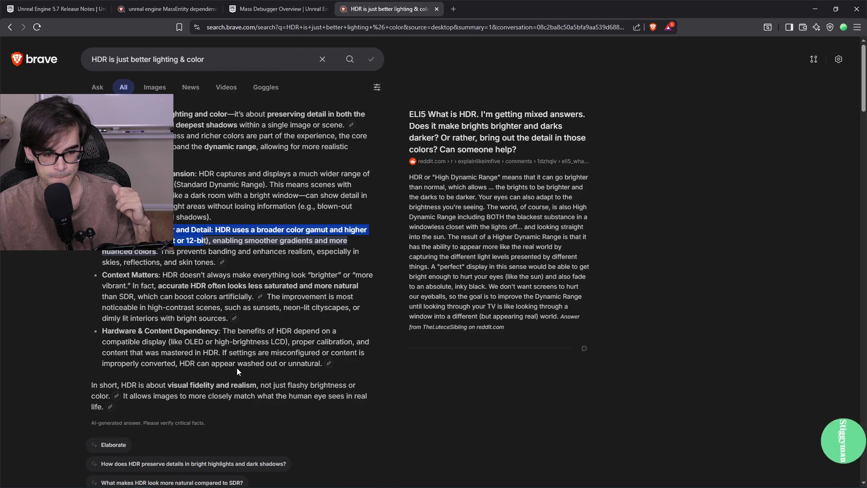
pyautogui.scroll(-1, 211, 385)
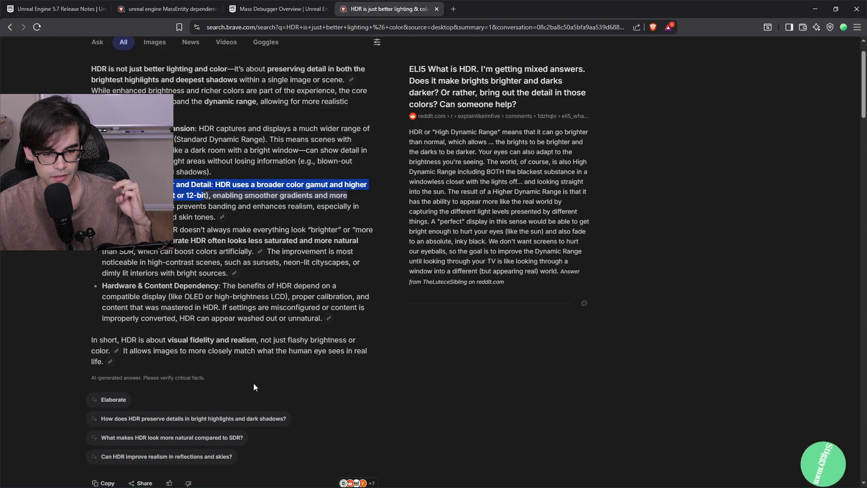
pyautogui.moveTo(229, 351); pyautogui.dragTo(253, 352)
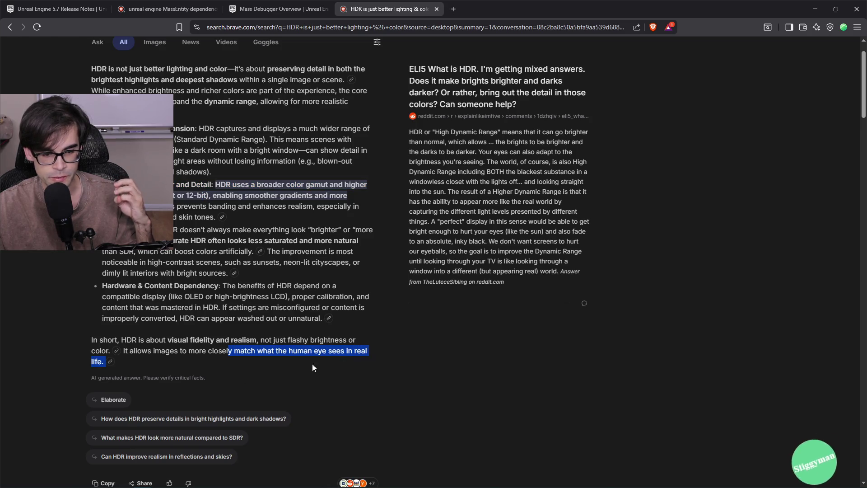
pyautogui.scroll(-9, 102, 364)
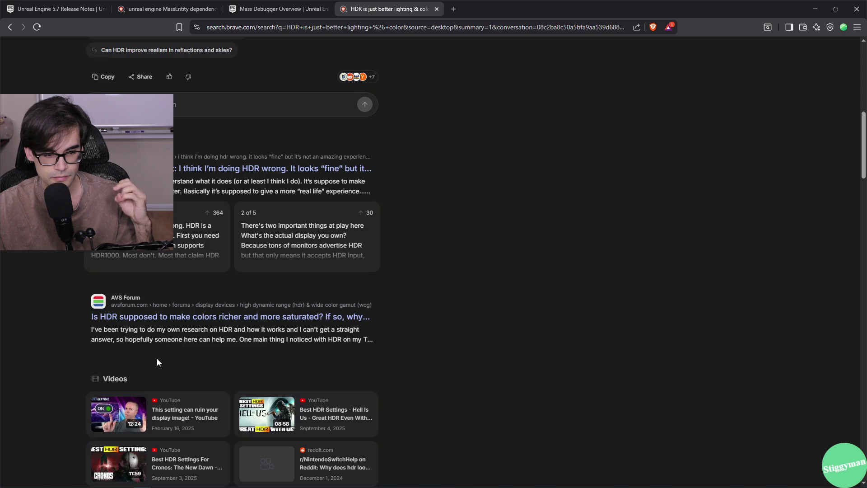
# Scroll through the AVS Forum HDR saturation thread to the reply box, then close its tab.
pyautogui.scroll(-8, 334, 273)
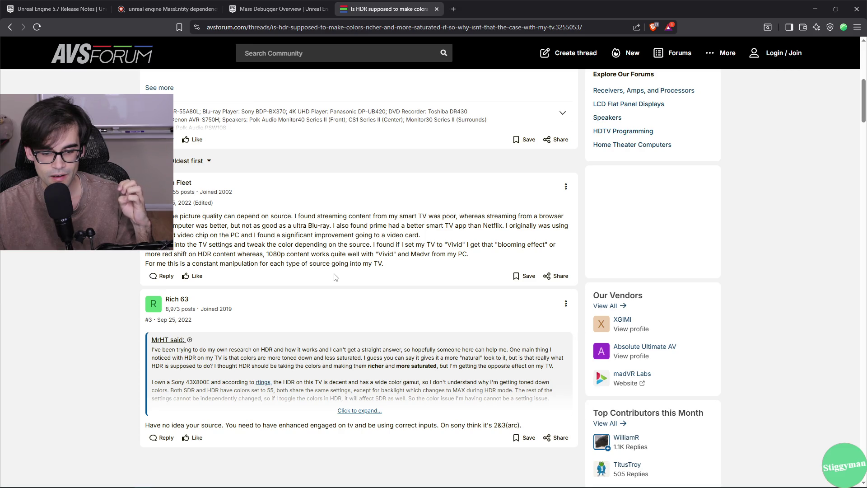
pyautogui.scroll(-6, 336, 277)
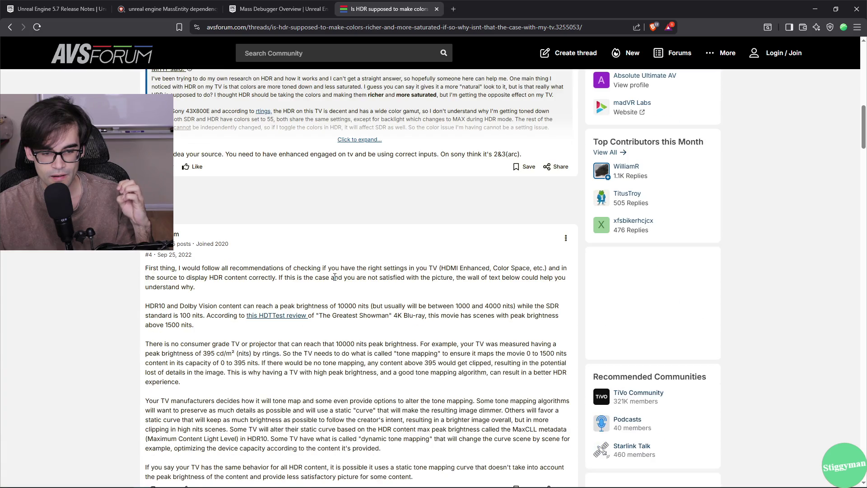
pyautogui.scroll(-1, 276, 310)
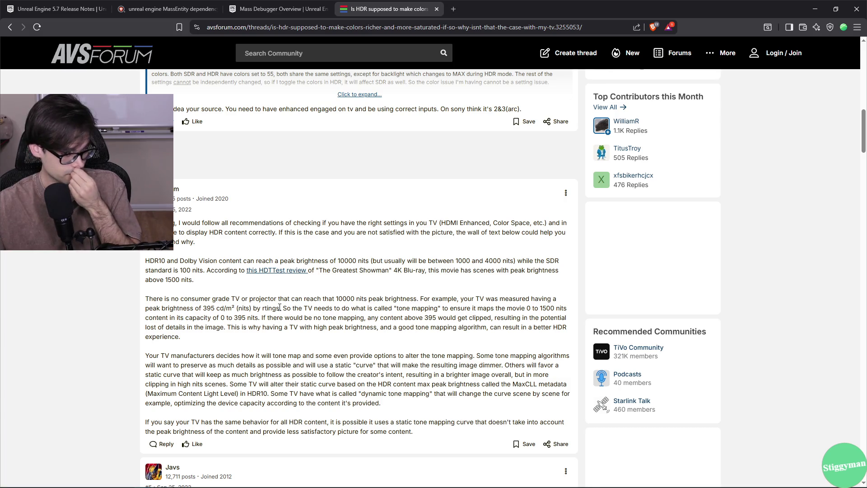
pyautogui.scroll(-3, 279, 304)
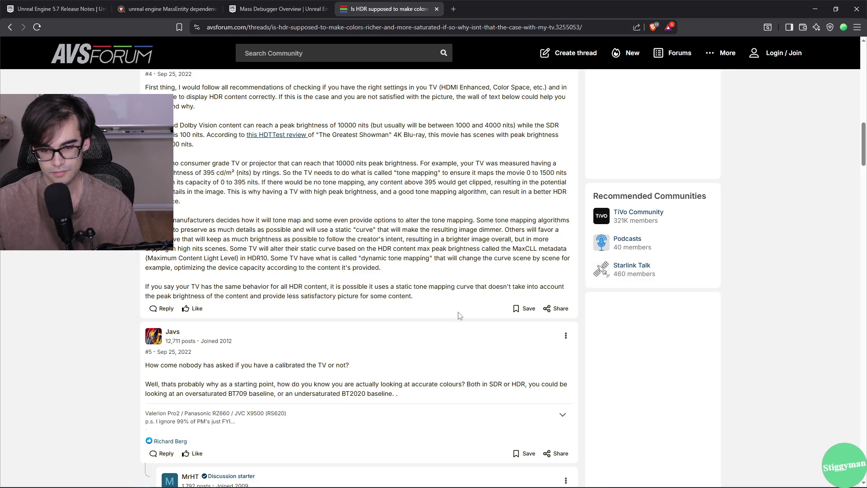
pyautogui.scroll(-7, 429, 308)
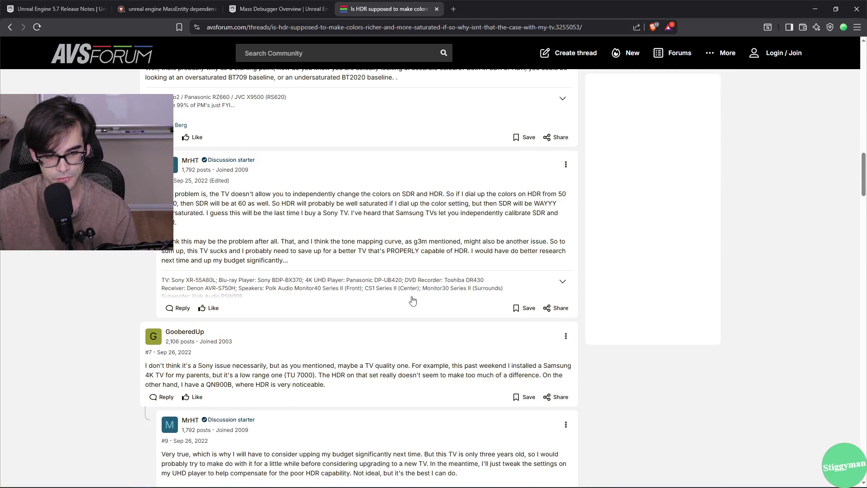
pyautogui.scroll(-5, 406, 302)
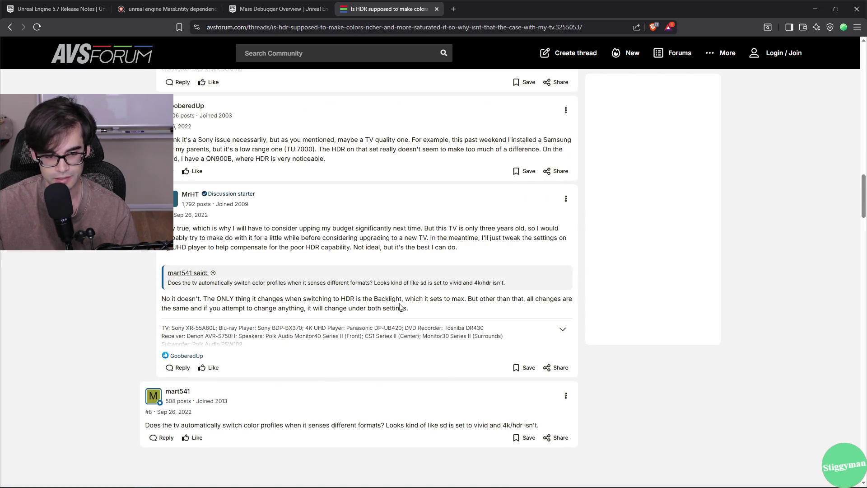
pyautogui.scroll(-3, 400, 307)
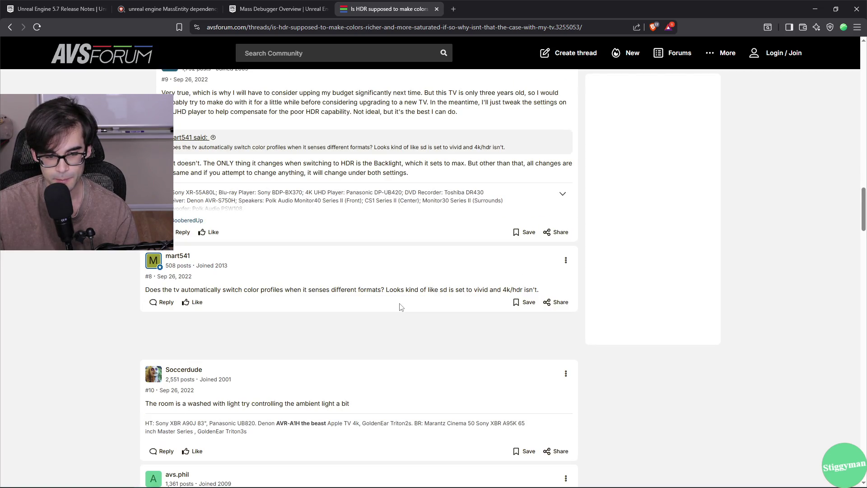
pyautogui.scroll(-3, 401, 307)
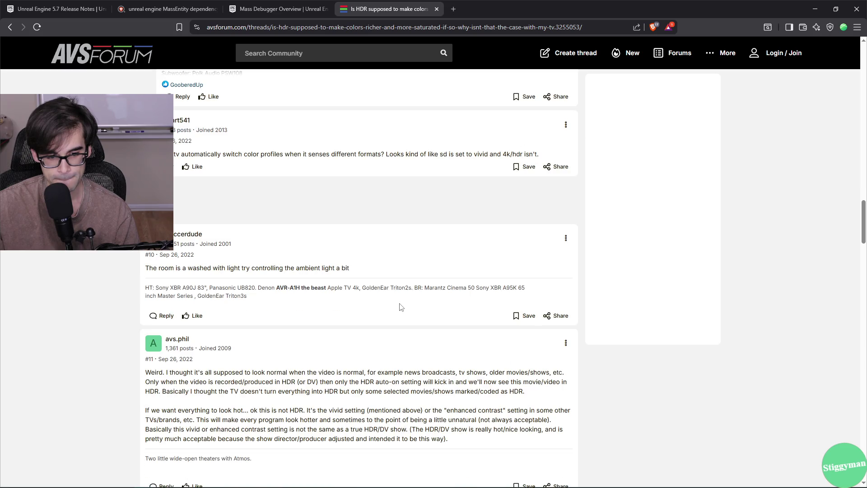
pyautogui.scroll(-5, 401, 307)
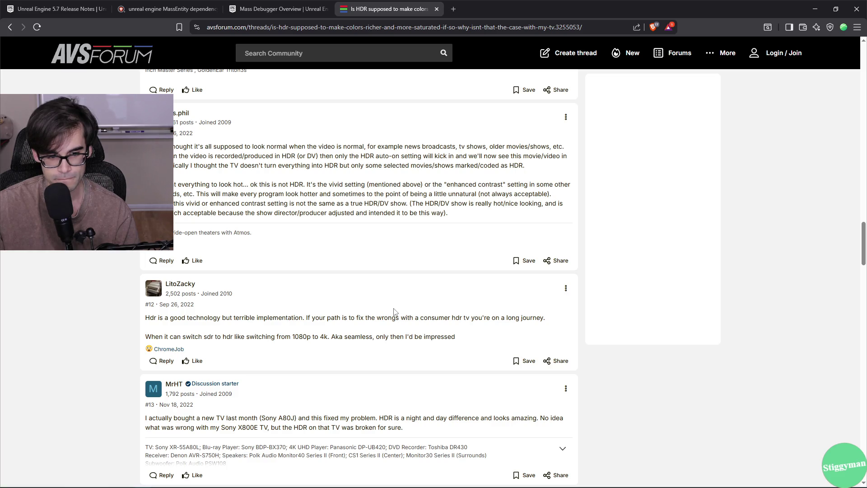
pyautogui.scroll(-5, 394, 311)
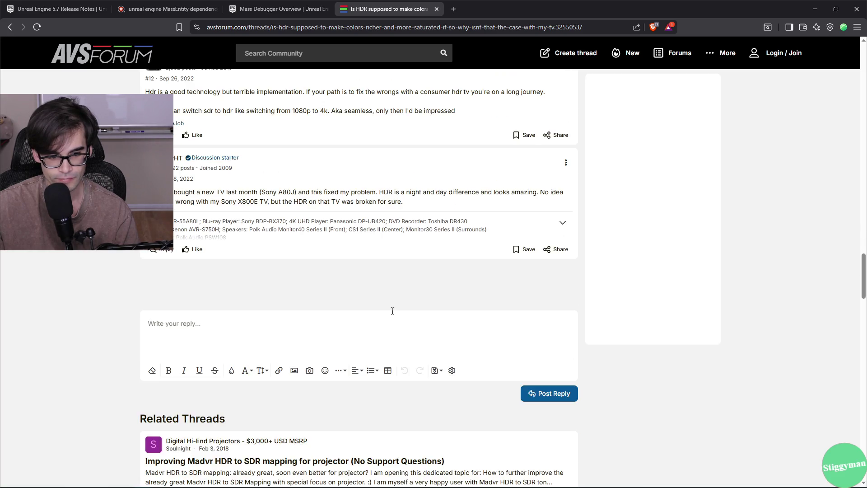
pyautogui.click(436, 9)
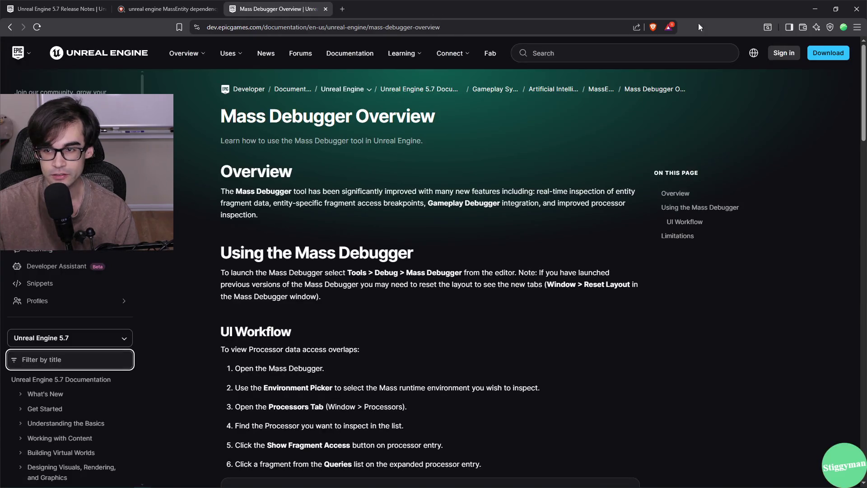
# Return to Unreal, save WBP_SettingsMenu, and move to the WBP_MainMenu graph.
pyautogui.click(818, 9)
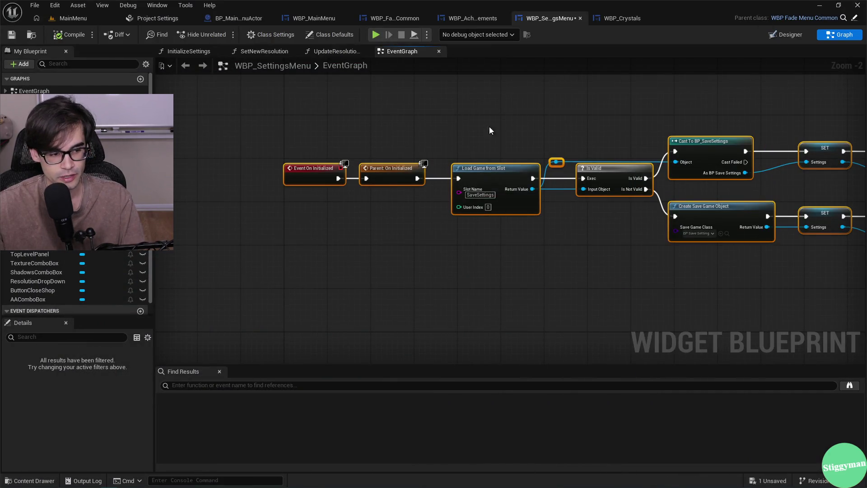
pyautogui.moveTo(415, 134); pyautogui.dragTo(258, 219)
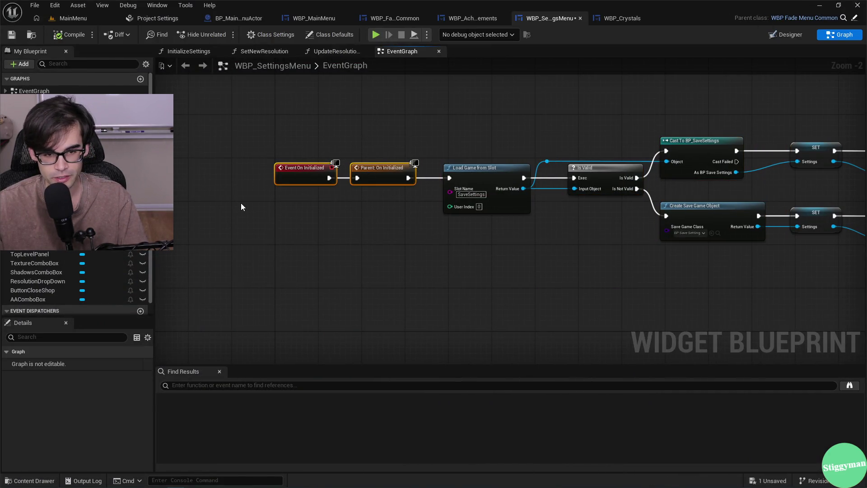
pyautogui.hotkey('ctrl', 's')
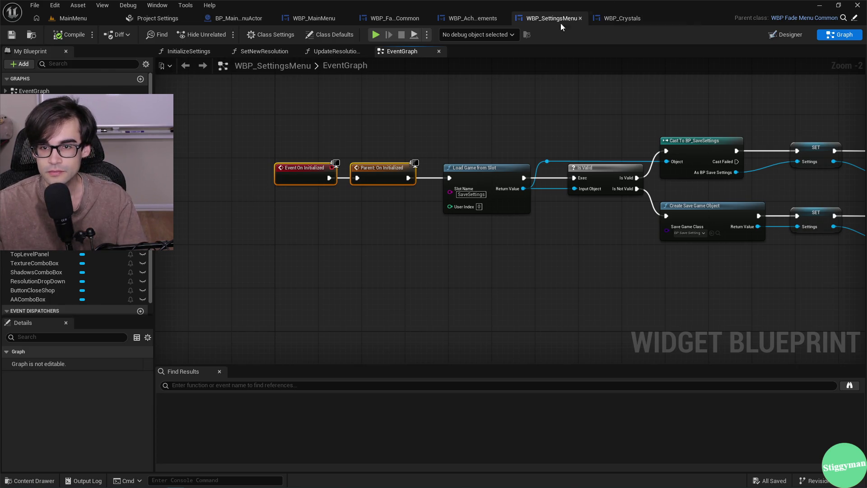
pyautogui.click(300, 20)
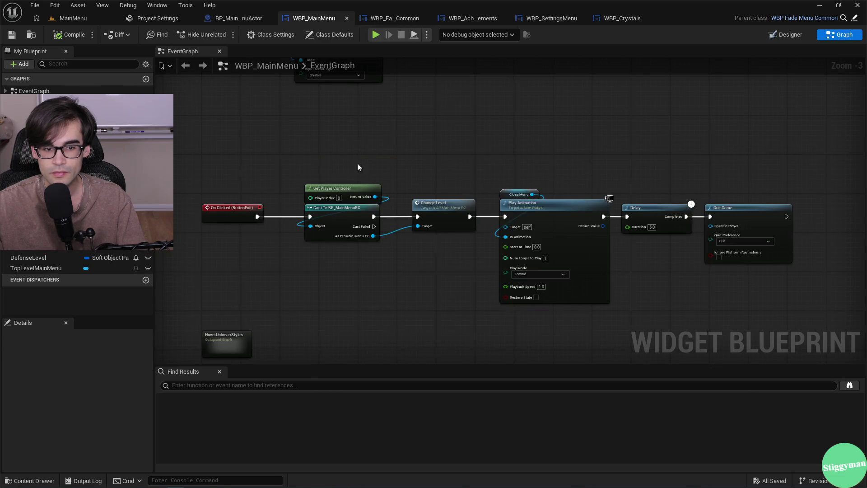
pyautogui.scroll(-4, 427, 232)
pyautogui.scroll(4, 436, 215)
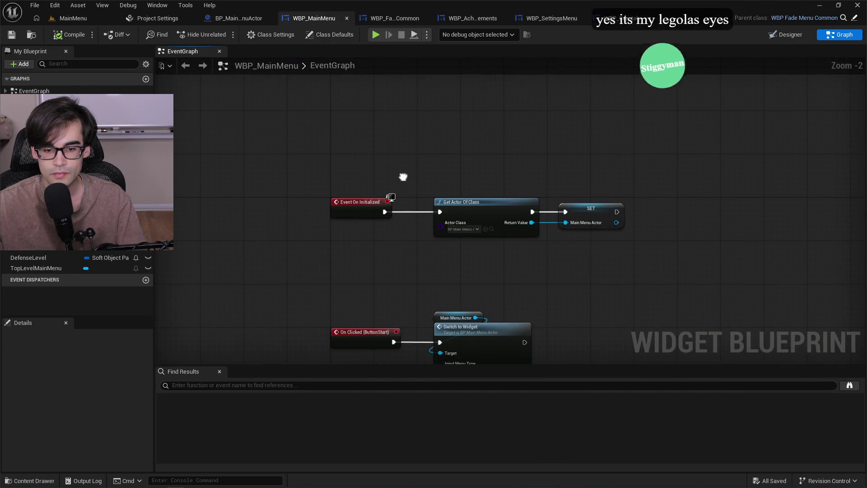
# Insert Parent: On Initialized between Event On Initialized and Get Actor Of Class, then compile.
pyautogui.rightClick(293, 211)
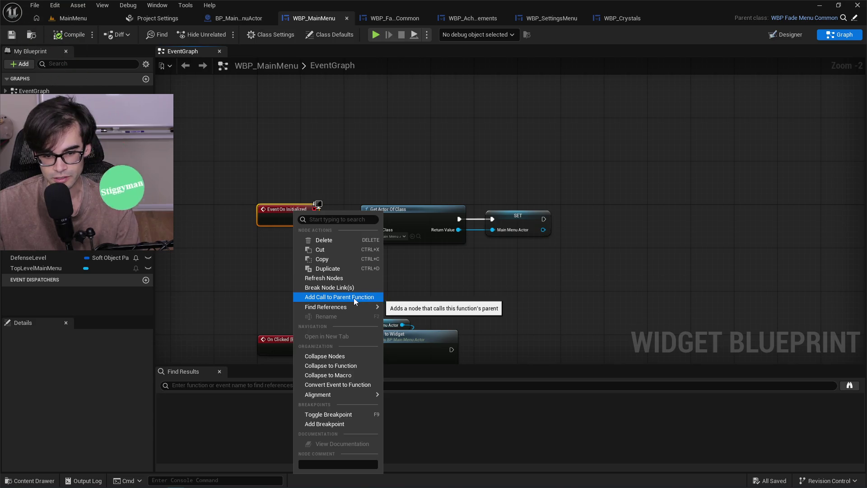
pyautogui.moveTo(323, 308)
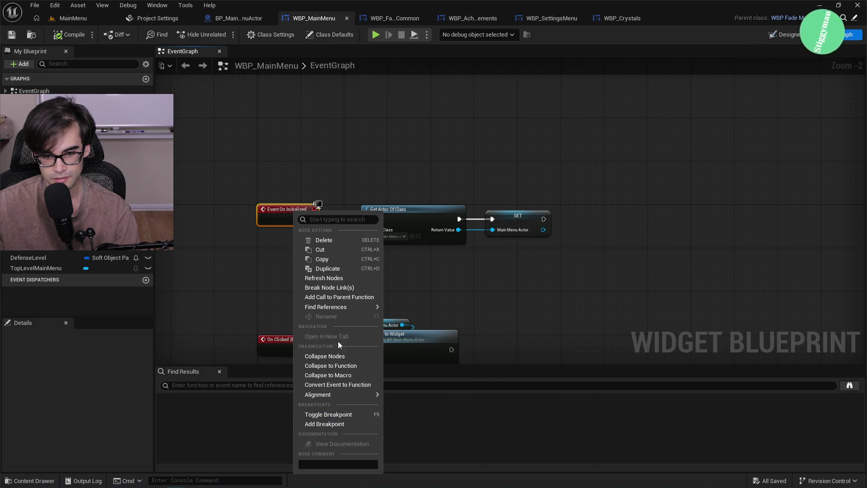
pyautogui.click(350, 297)
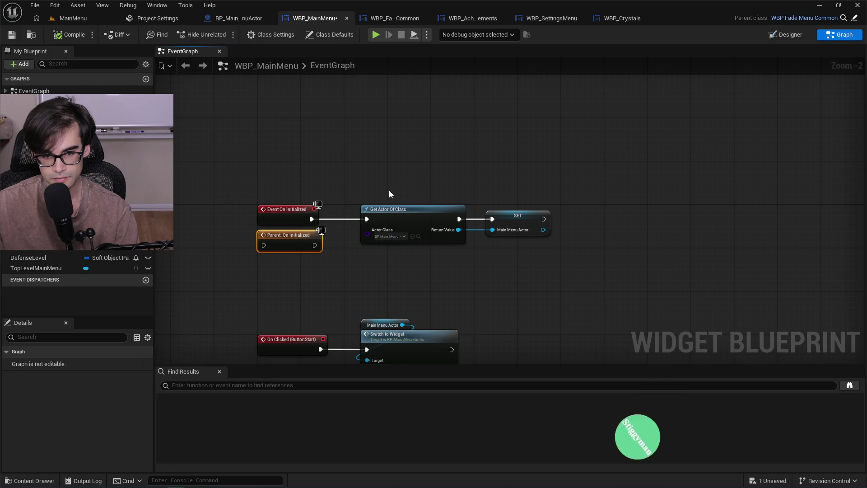
pyautogui.moveTo(389, 193); pyautogui.dragTo(533, 226)
pyautogui.moveTo(420, 212); pyautogui.dragTo(517, 214)
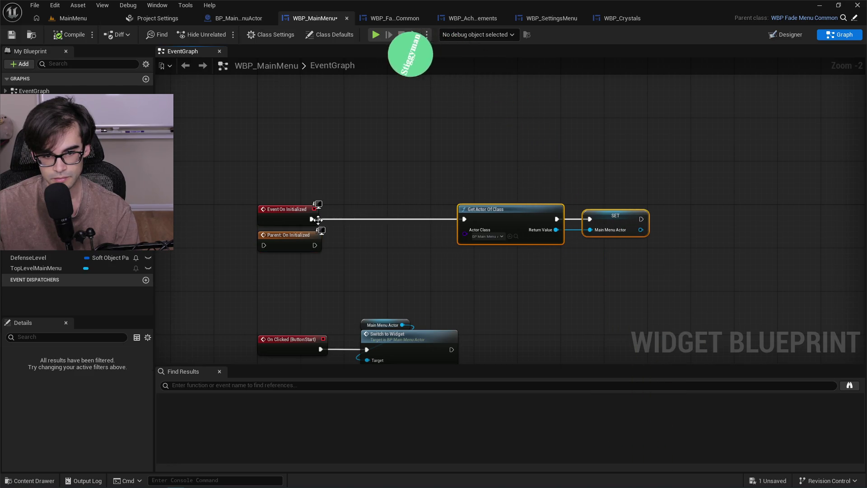
pyautogui.moveTo(318, 220)
pyautogui.mouseDown()
pyautogui.moveTo(285, 248)
pyautogui.moveTo(264, 246)
pyautogui.mouseUp()
pyautogui.moveTo(315, 246); pyautogui.dragTo(465, 224)
pyautogui.moveTo(297, 237)
pyautogui.mouseDown()
pyautogui.moveTo(400, 215)
pyautogui.moveTo(394, 211)
pyautogui.mouseUp()
pyautogui.click(66, 36)
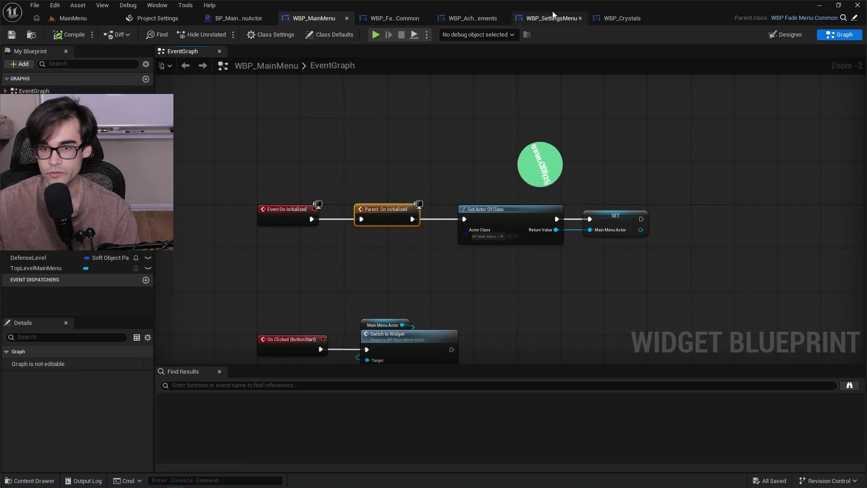
# Add an On Initialized event override to WBP_Achievements, placed above Event Construct.
pyautogui.click(455, 18)
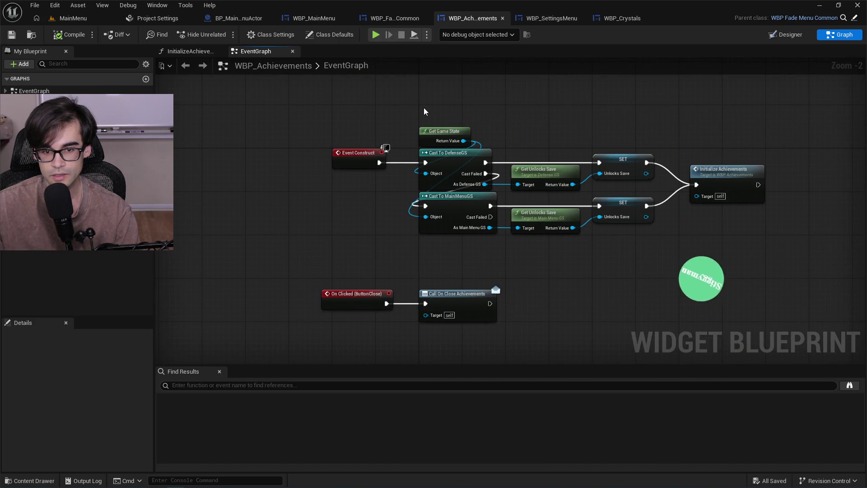
pyautogui.moveTo(410, 150)
pyautogui.mouseDown()
pyautogui.moveTo(725, 272)
pyautogui.moveTo(744, 287)
pyautogui.mouseUp()
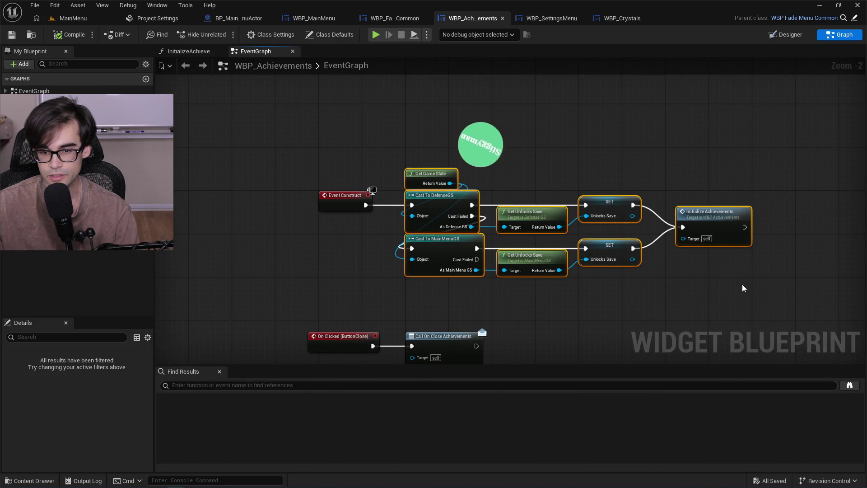
pyautogui.rightClick(344, 110)
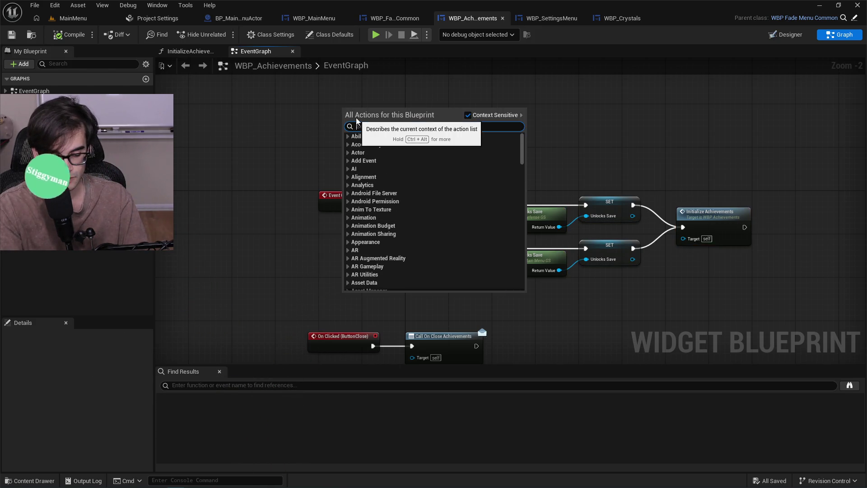
pyautogui.write('init')
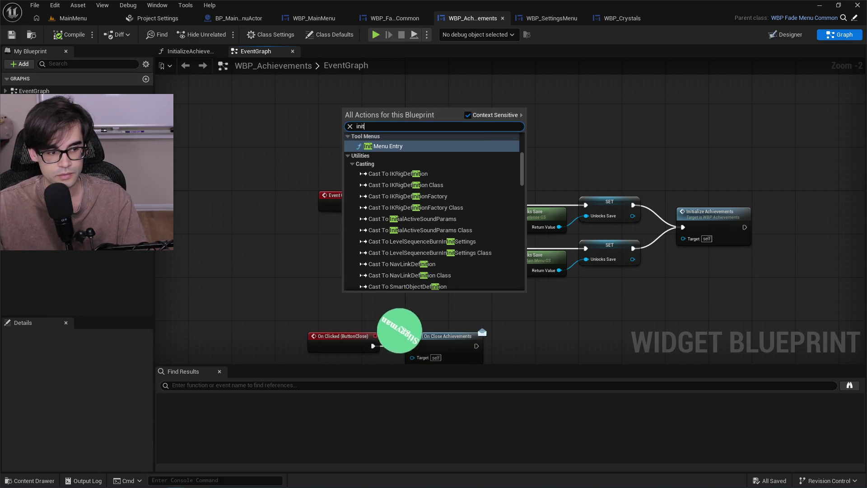
pyautogui.click(128, 102)
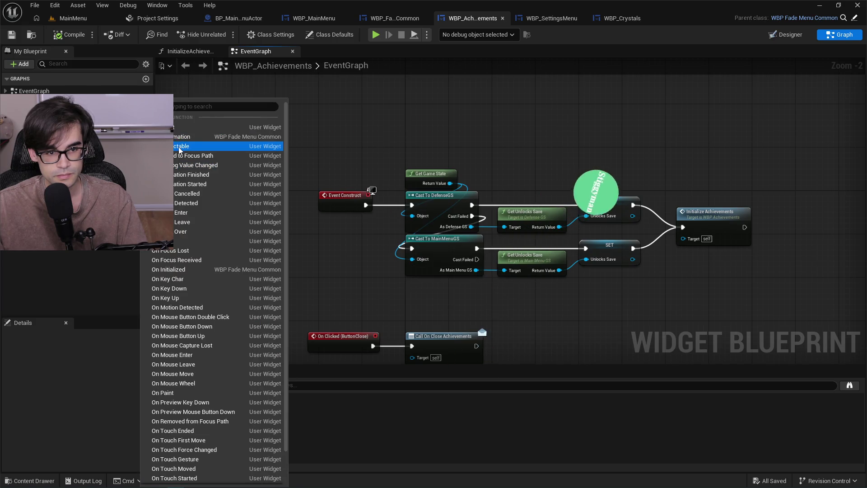
pyautogui.scroll(-2, 223, 329)
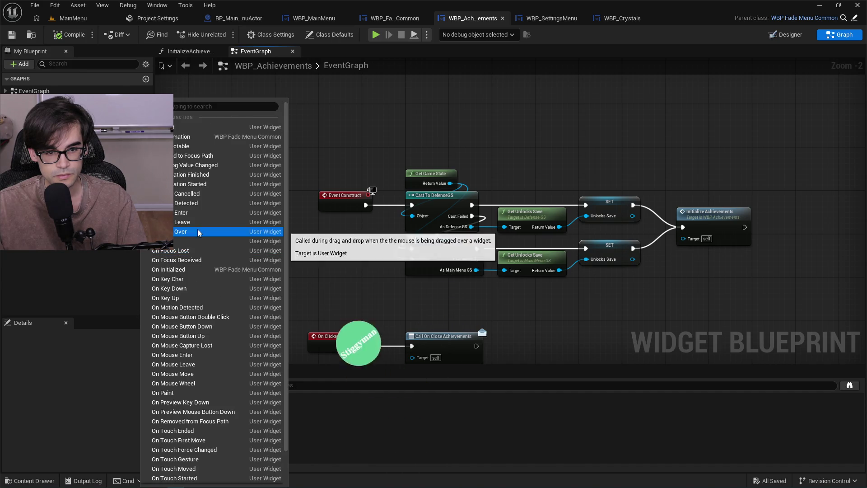
pyautogui.click(178, 232)
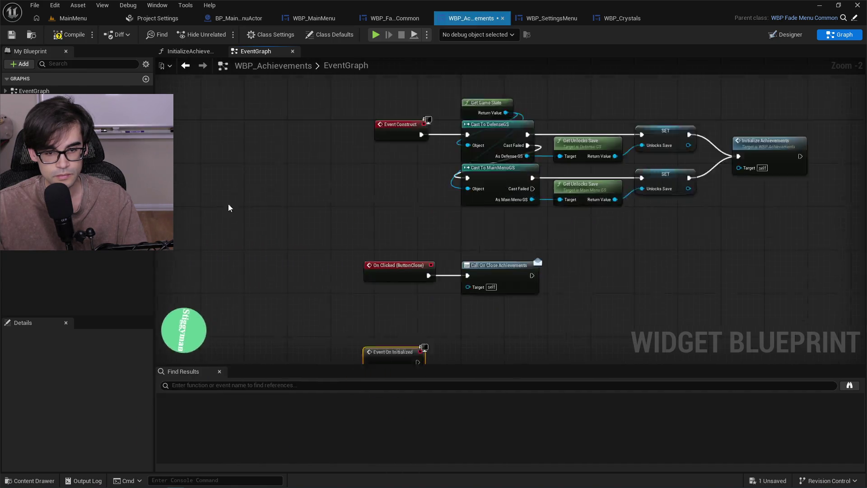
pyautogui.scroll(-3, 290, 284)
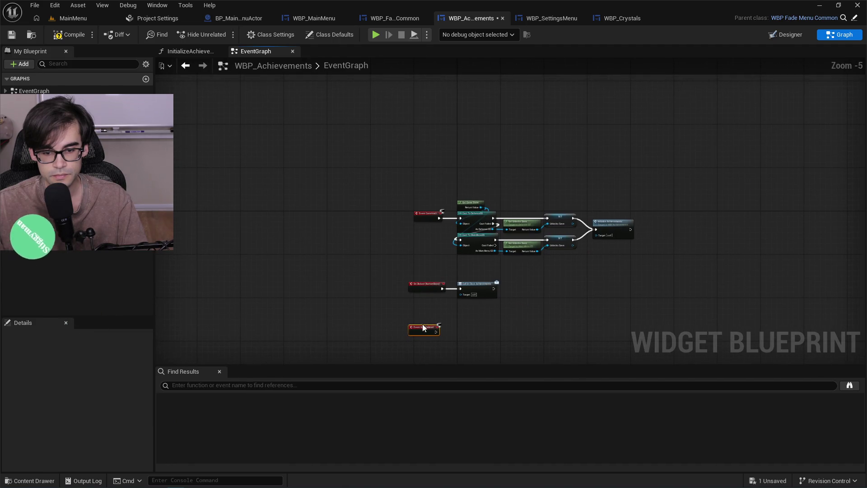
pyautogui.moveTo(416, 326); pyautogui.dragTo(421, 164)
pyautogui.scroll(3, 424, 169)
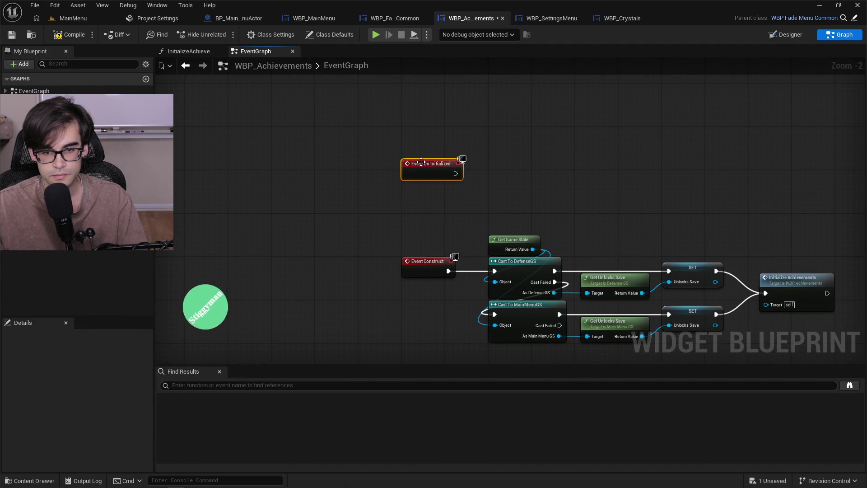
# Wire the event into a new Parent: On Initialized call, then compile and save.
pyautogui.rightClick(421, 164)
pyautogui.click(469, 249)
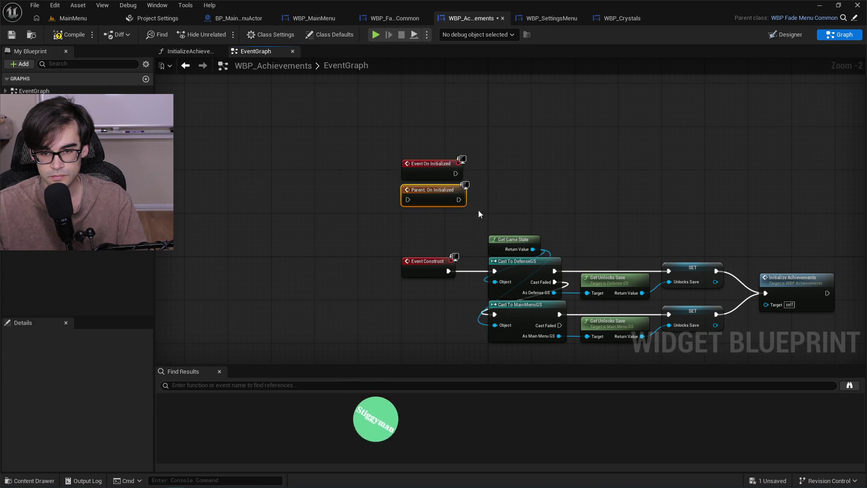
pyautogui.moveTo(442, 189); pyautogui.dragTo(518, 157)
pyautogui.moveTo(459, 174); pyautogui.dragTo(490, 164)
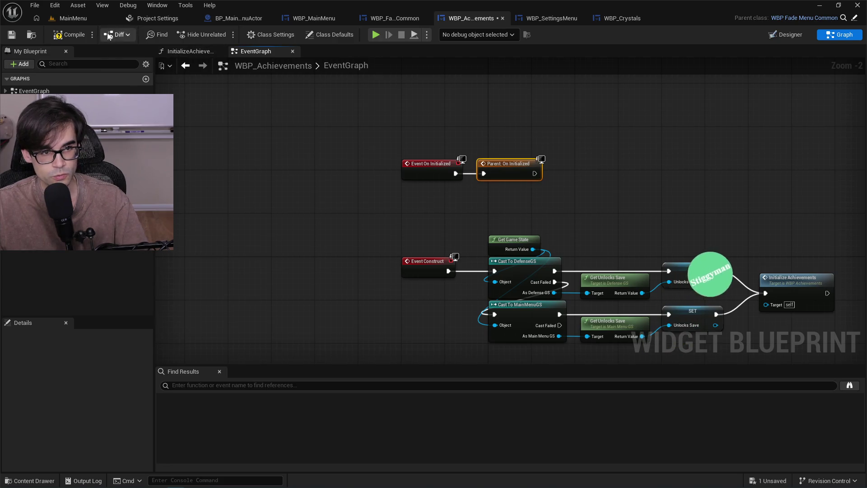
pyautogui.click(72, 37)
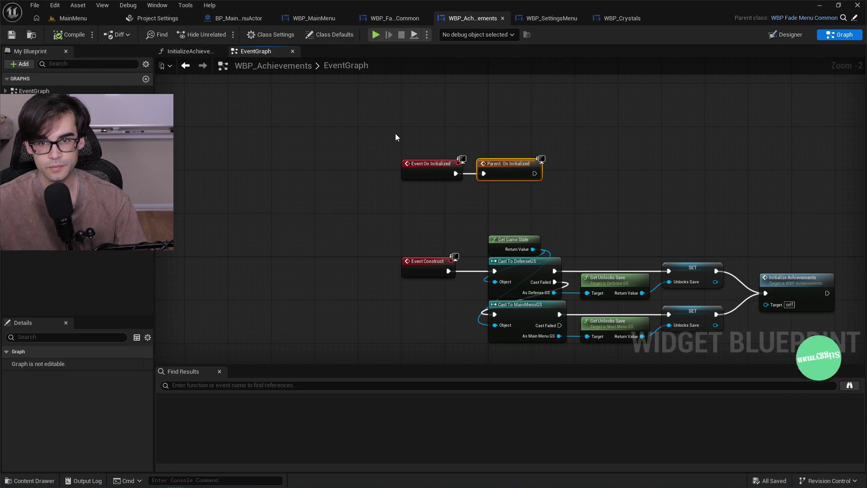
pyautogui.click(542, 18)
pyautogui.click(616, 18)
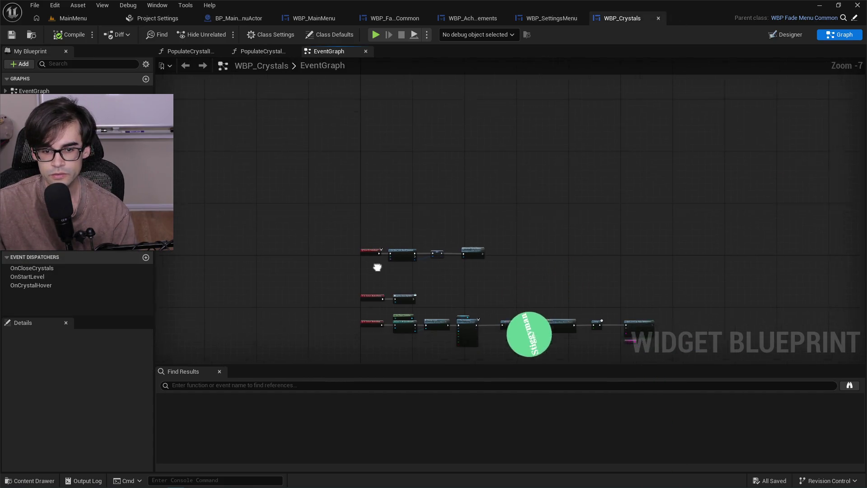
# Chain Event On Initialized through Parent: On Initialized into Get Data Table Row, then save with Ctrl+S.
pyautogui.moveTo(402, 145); pyautogui.dragTo(730, 255)
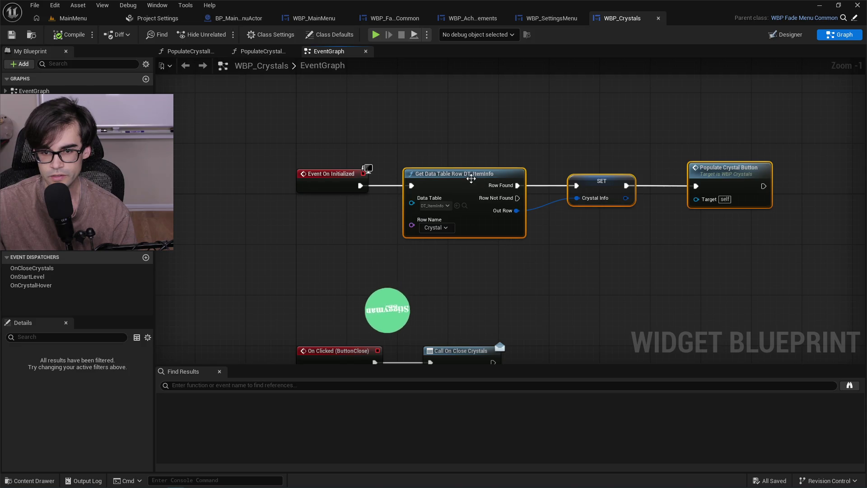
pyautogui.moveTo(434, 171); pyautogui.dragTo(534, 172)
pyautogui.scroll(2, 488, 183)
pyautogui.rightClick(341, 179)
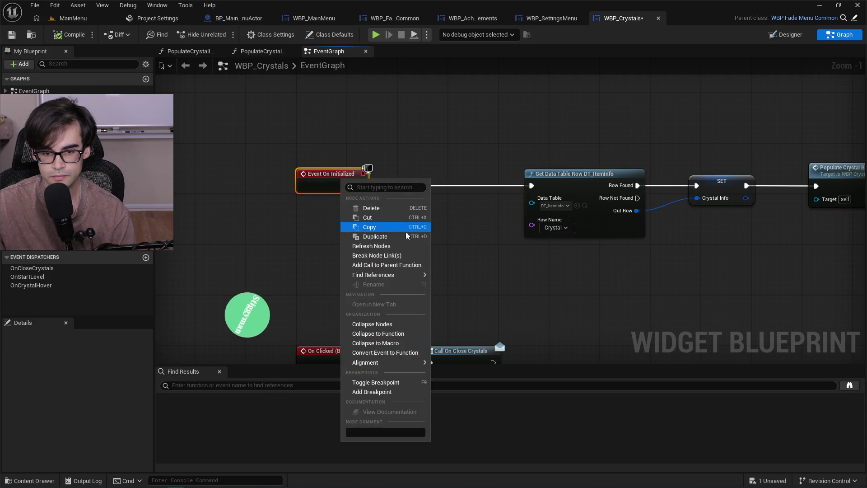
pyautogui.click(379, 263)
pyautogui.moveTo(348, 203); pyautogui.dragTo(451, 179)
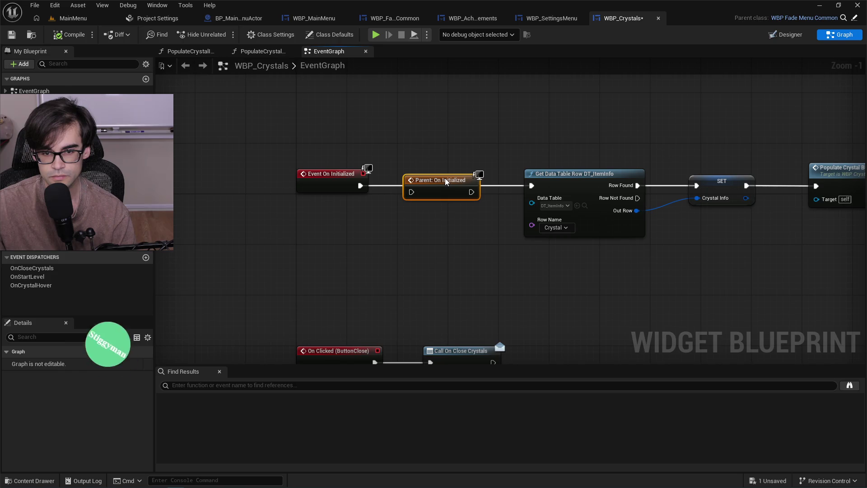
pyautogui.moveTo(361, 186); pyautogui.dragTo(413, 188)
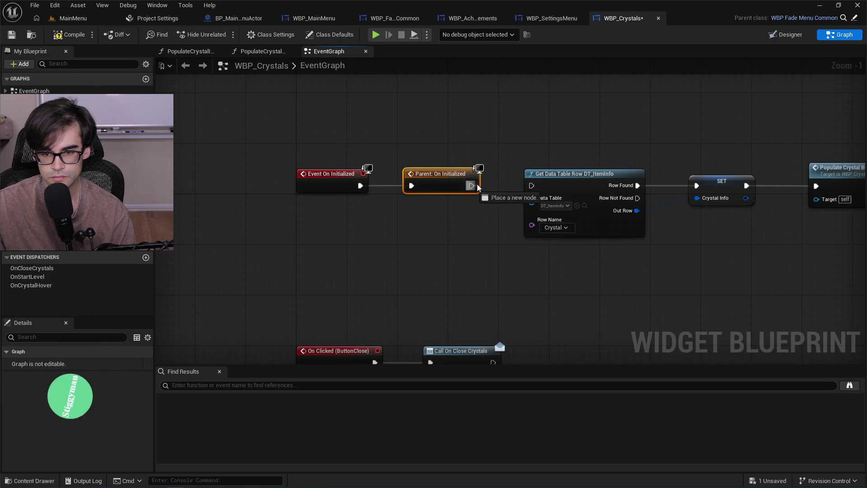
pyautogui.moveTo(471, 185); pyautogui.dragTo(534, 187)
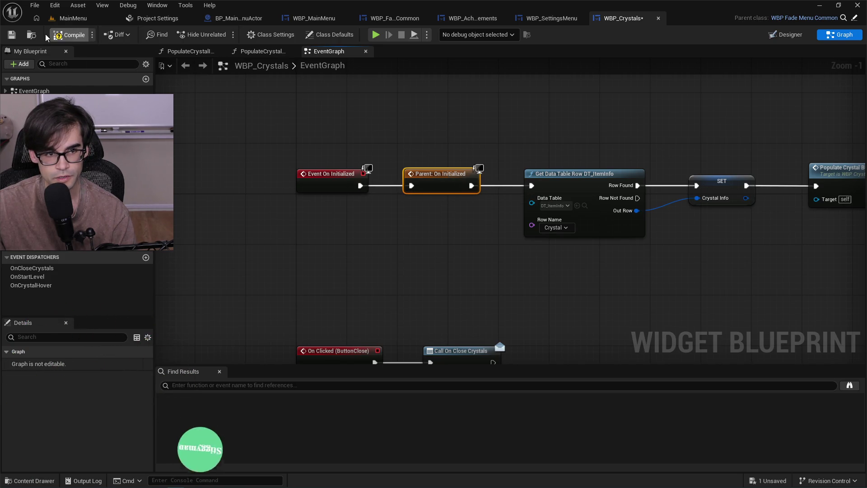
pyautogui.hotkey('ctrl', 's')
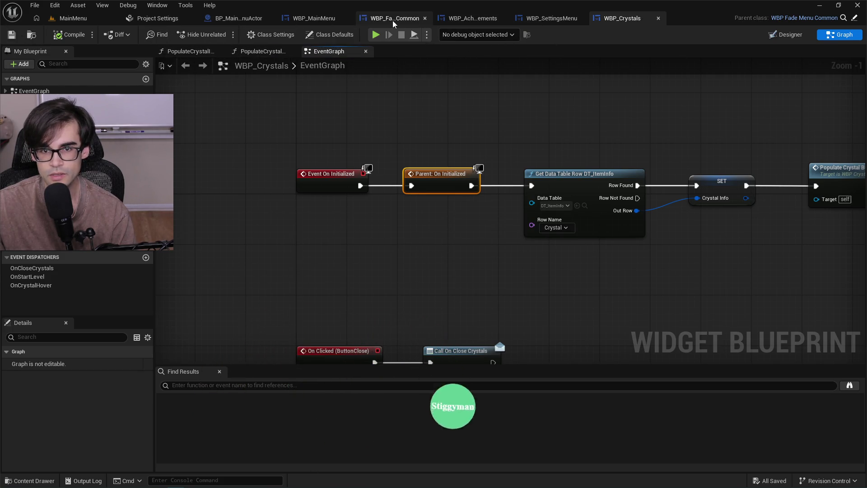
pyautogui.click(544, 22)
# Review the WBP_Crystals, WBP_SettingsMenu, WBP_Achievements, WBP_FadeMenuCommon and WBP_MainMenu graphs.
pyautogui.click(627, 18)
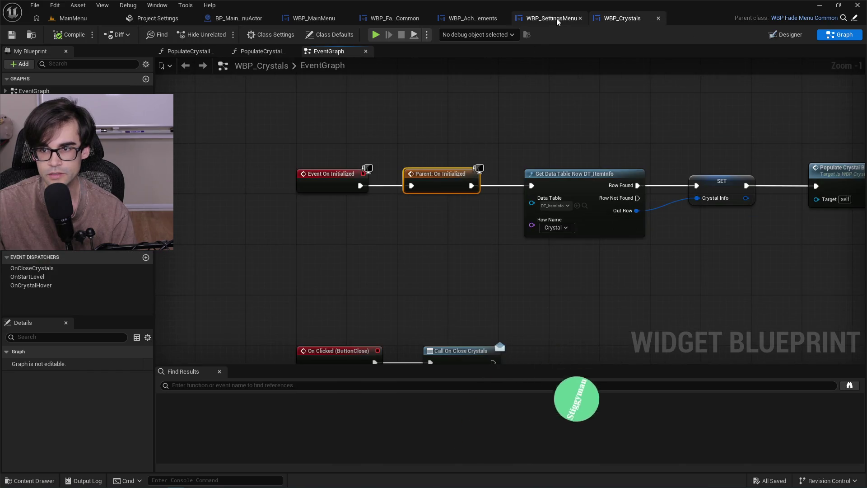
pyautogui.click(554, 18)
pyautogui.click(466, 20)
pyautogui.click(401, 20)
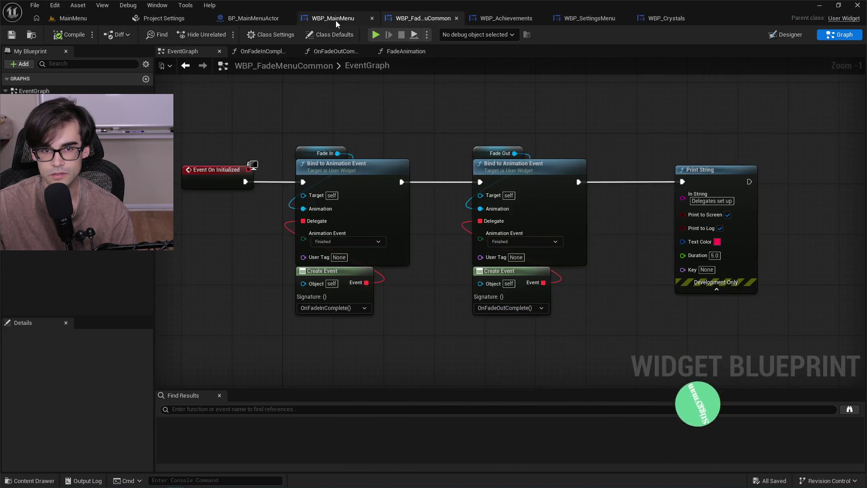
pyautogui.click(336, 20)
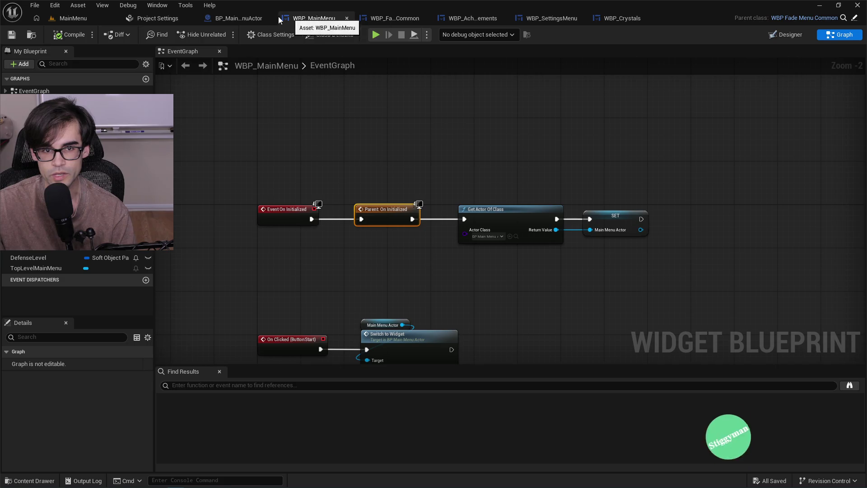
# Play the MainMenu level, choose Settings to watch the menu text fade, then stop with Esc.
pyautogui.click(93, 17)
pyautogui.click(224, 34)
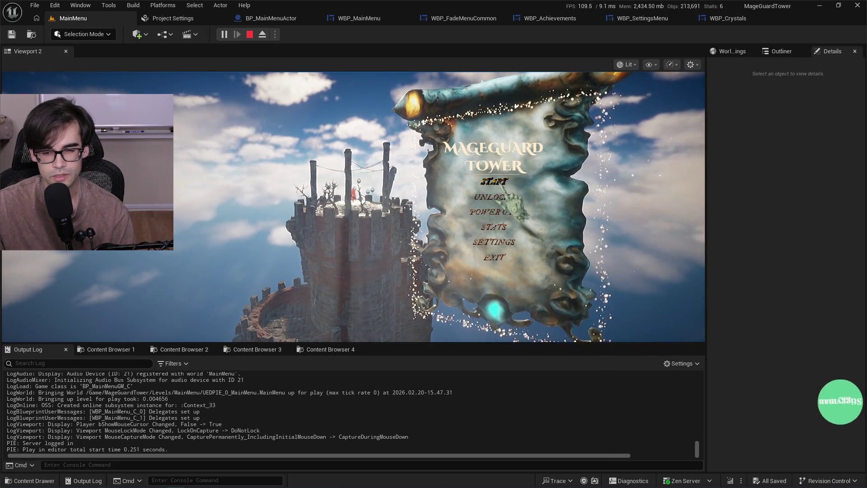
pyautogui.click(728, 19)
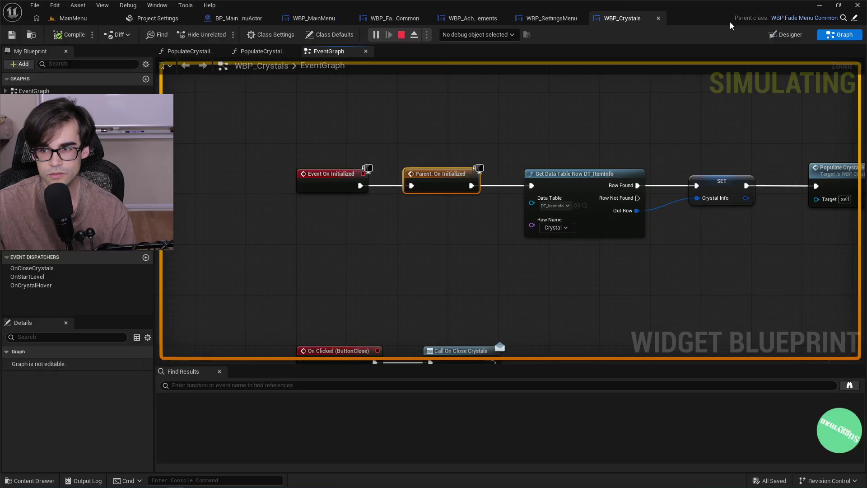
pyautogui.click(72, 19)
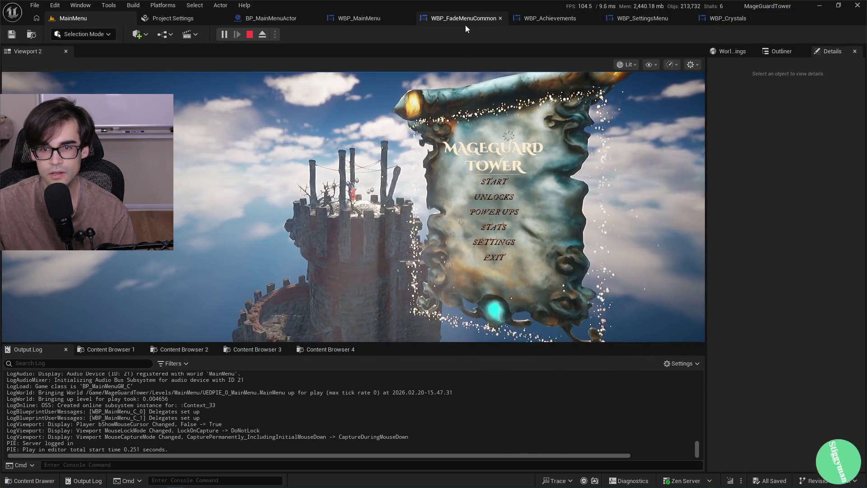
pyautogui.click(323, 350)
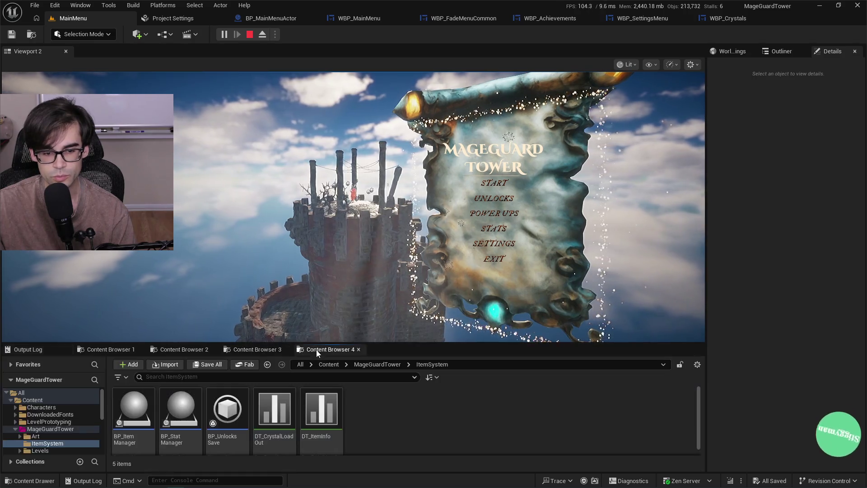
pyautogui.click(492, 244)
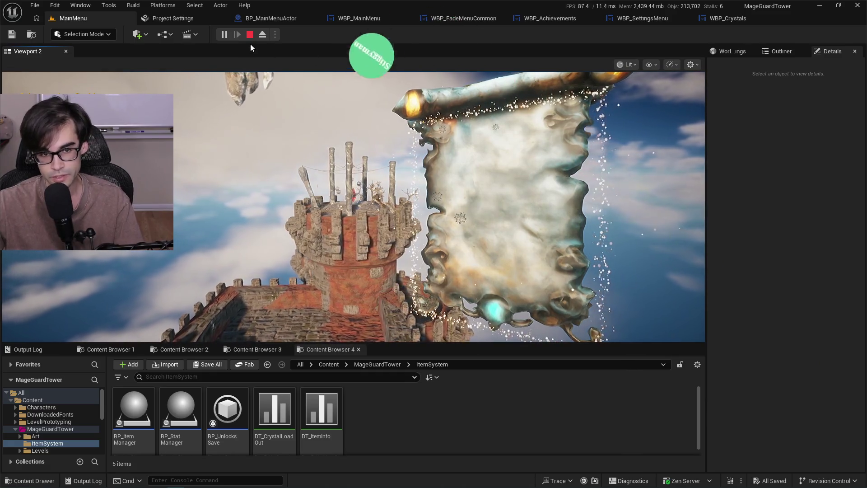
pyautogui.press('Escape')
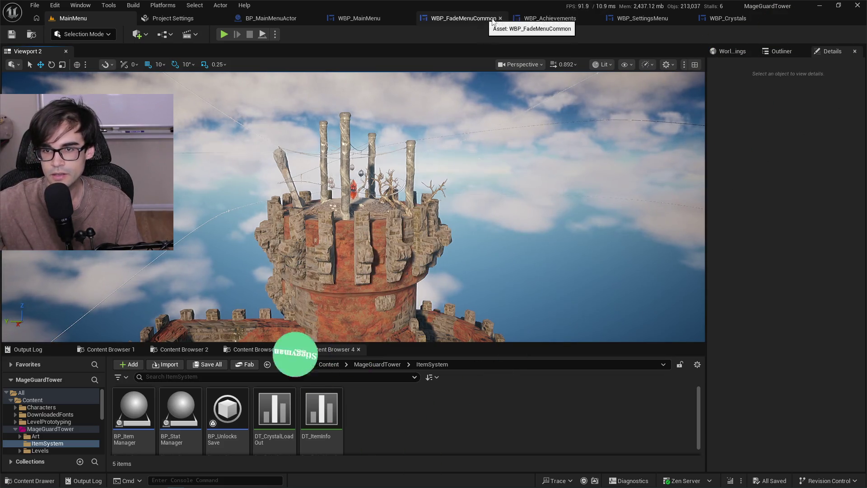
# Bring up the WBP_Achievements event graph after glancing at WBP_SettingsMenu and WBP_Crystals.
pyautogui.click(526, 19)
pyautogui.click(551, 19)
pyautogui.click(623, 19)
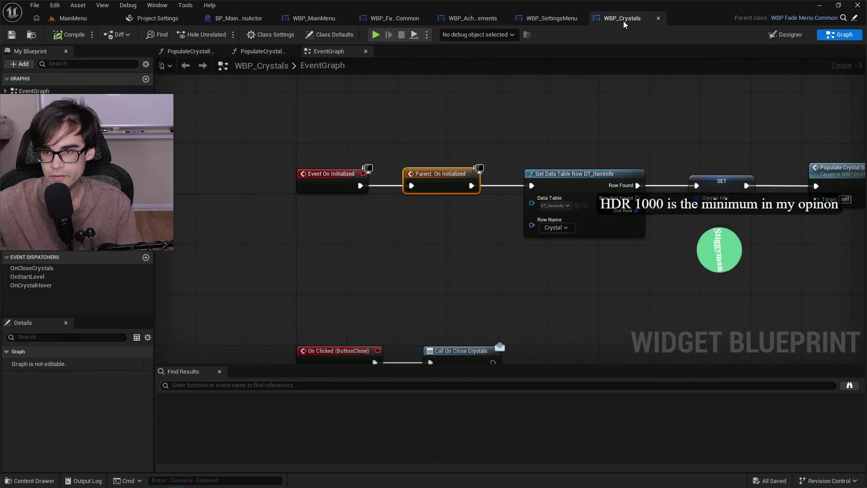
pyautogui.click(549, 20)
pyautogui.click(473, 18)
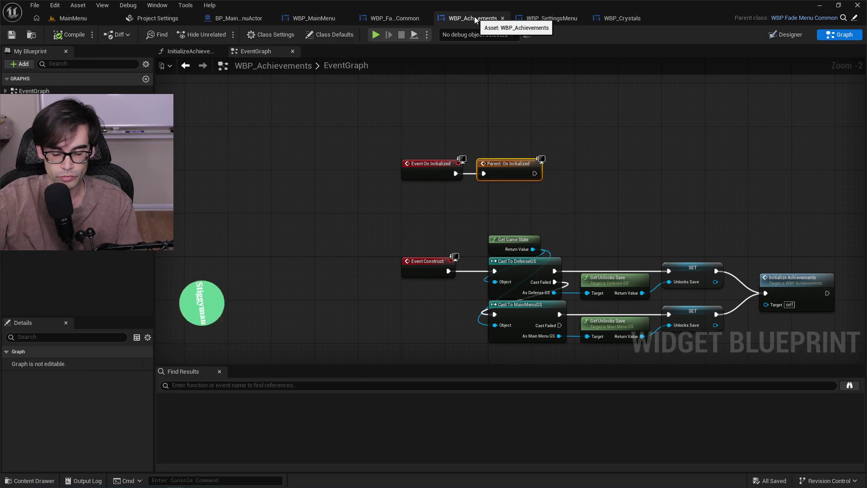
# Shift Event On Initialized and Parent: On Initialized slightly down.
pyautogui.moveTo(374, 141); pyautogui.dragTo(544, 197)
pyautogui.moveTo(507, 168); pyautogui.dragTo(513, 195)
pyautogui.click(497, 178)
pyautogui.click(506, 178)
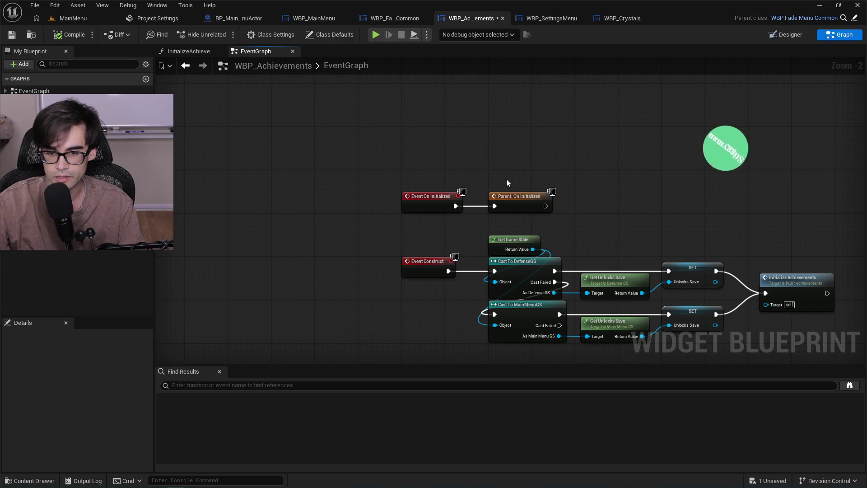
# Recentre the event nodes, bringing the On Clicked (ButtonClose) nodes into view.
pyautogui.moveTo(380, 165)
pyautogui.mouseDown()
pyautogui.moveTo(588, 220)
pyautogui.moveTo(836, 345)
pyautogui.mouseUp()
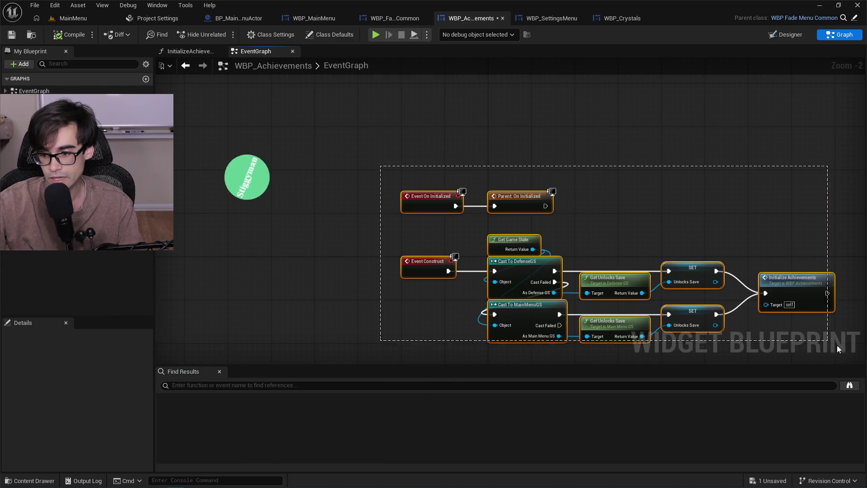
pyautogui.click(641, 221)
pyautogui.moveTo(655, 212); pyautogui.dragTo(595, 199)
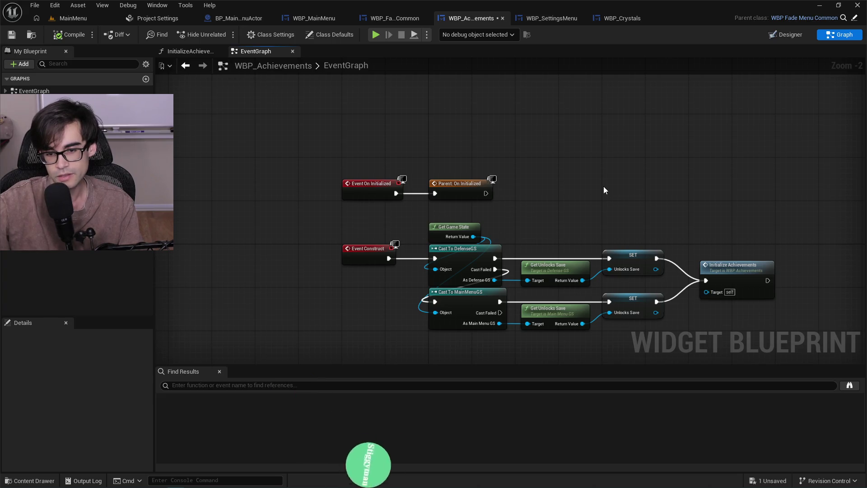
pyautogui.doubleClick(353, 66)
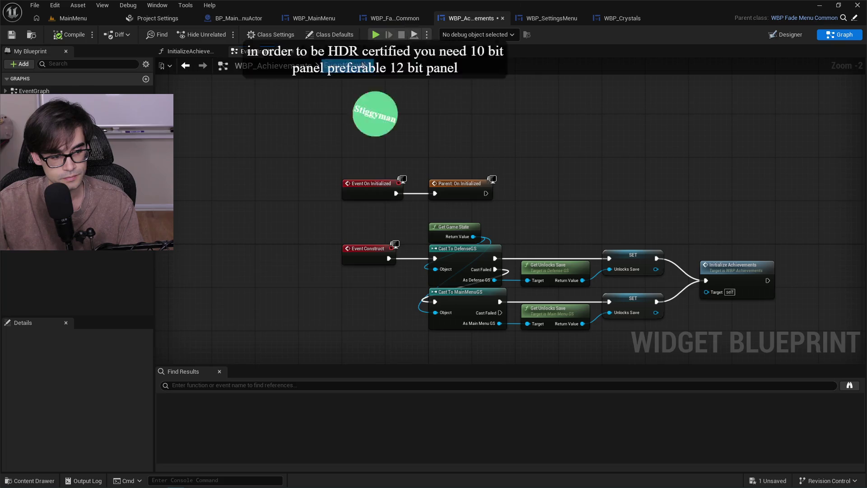
pyautogui.click(509, 150)
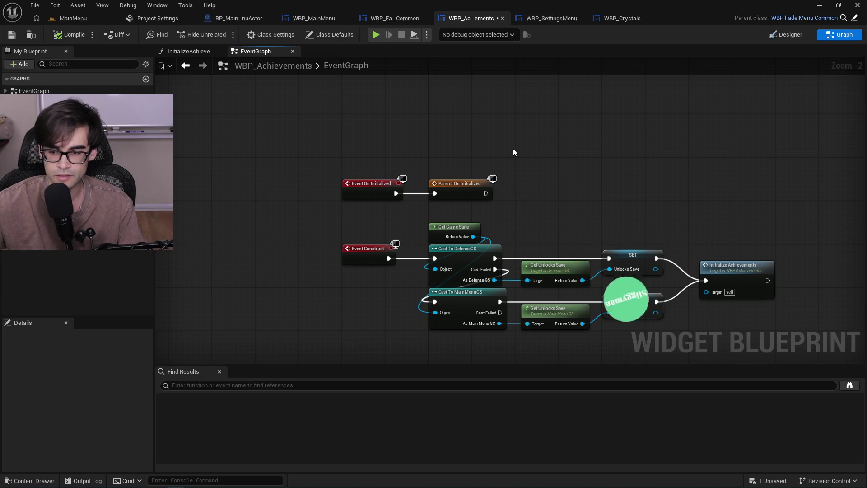
pyautogui.moveTo(530, 210)
pyautogui.mouseDown()
pyautogui.moveTo(455, 167)
pyautogui.moveTo(519, 179)
pyautogui.moveTo(509, 278)
pyautogui.moveTo(492, 274)
pyautogui.mouseUp()
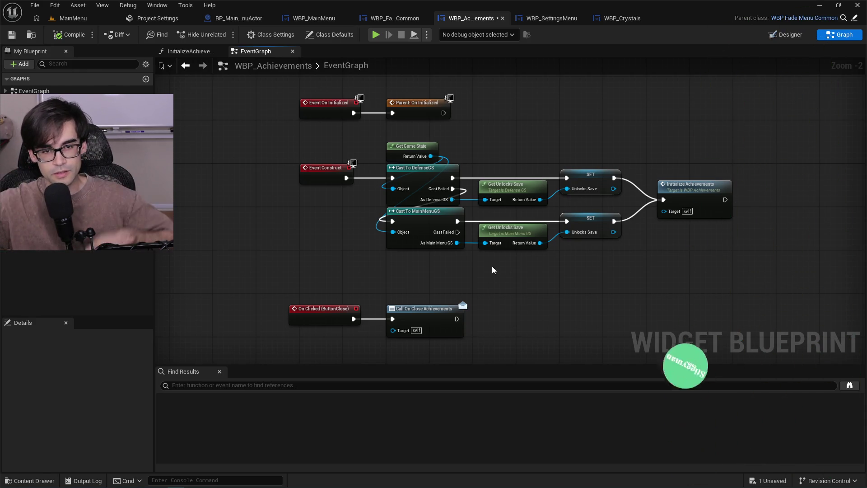
# Switch windows over to a blank Paint canvas.
pyautogui.hotkey('alt', 'Tab')
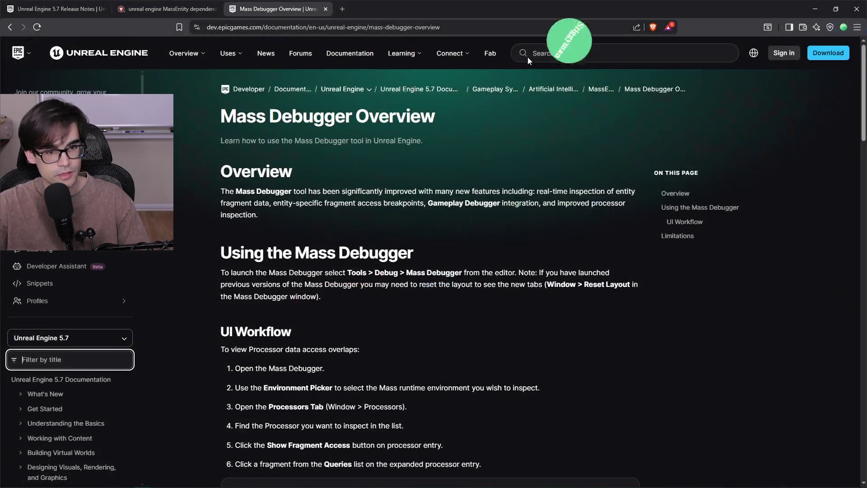
pyautogui.hotkey('alt', 'Tab')
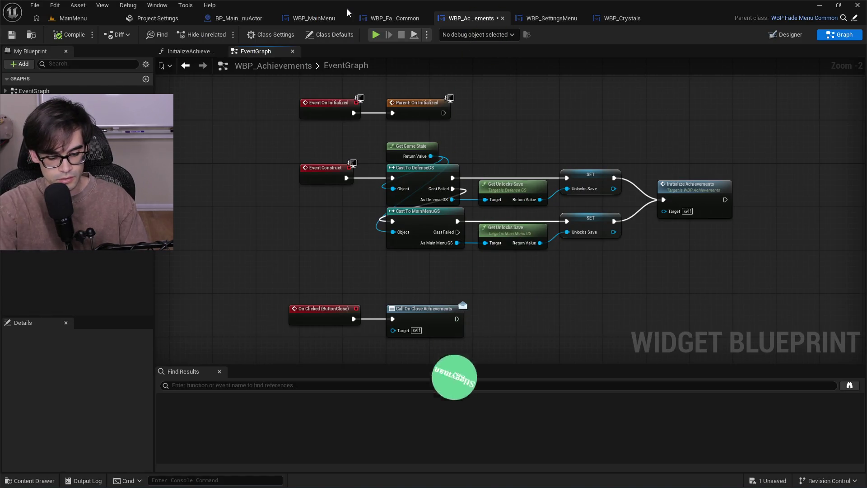
pyautogui.hotkey('alt', 'Tab')
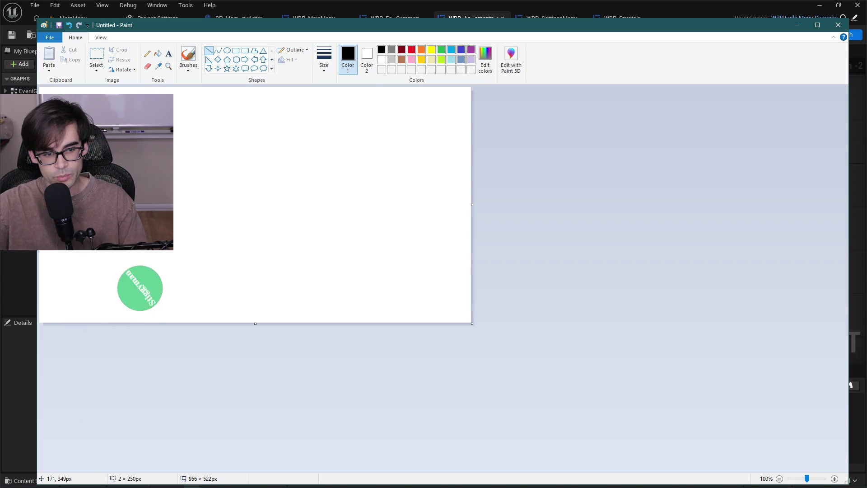
# Draw a black baseline, then green, blue and red bell curves over it with the brush.
pyautogui.moveTo(115, 241); pyautogui.dragTo(338, 240)
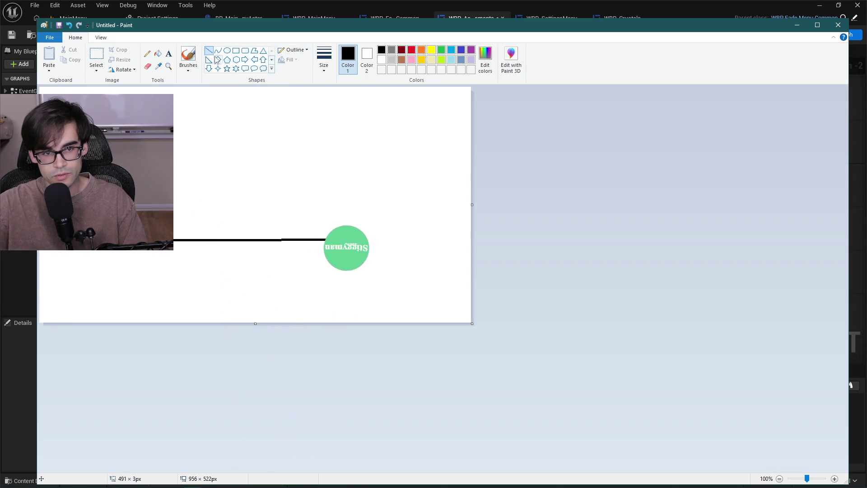
pyautogui.click(189, 55)
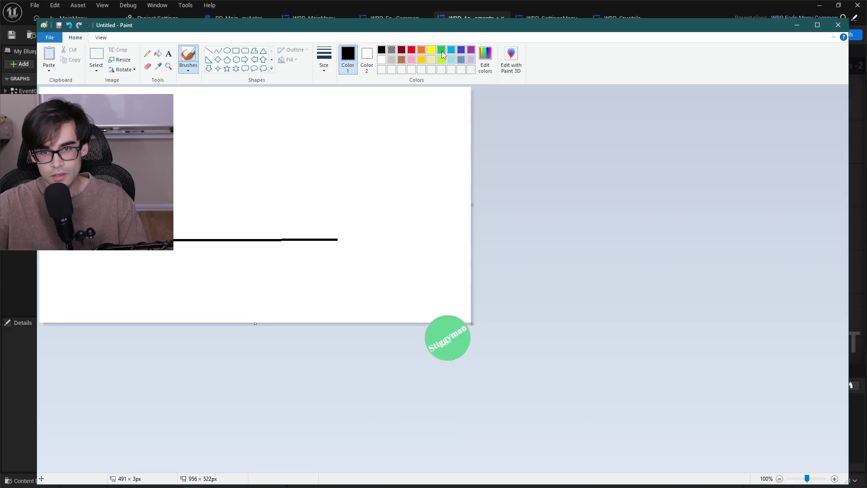
pyautogui.click(442, 50)
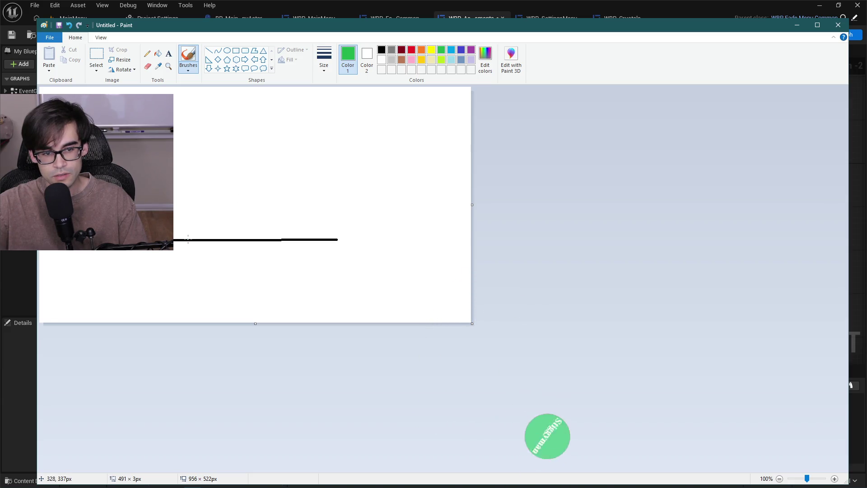
pyautogui.moveTo(250, 189); pyautogui.dragTo(296, 242)
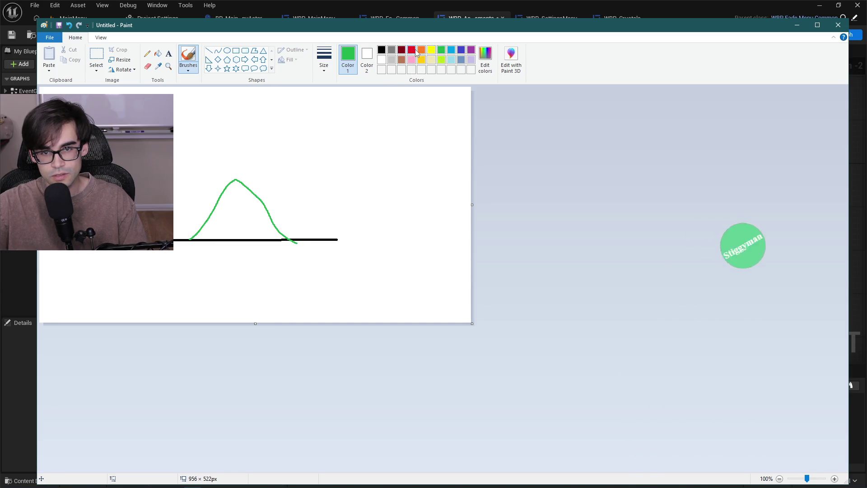
pyautogui.click(452, 49)
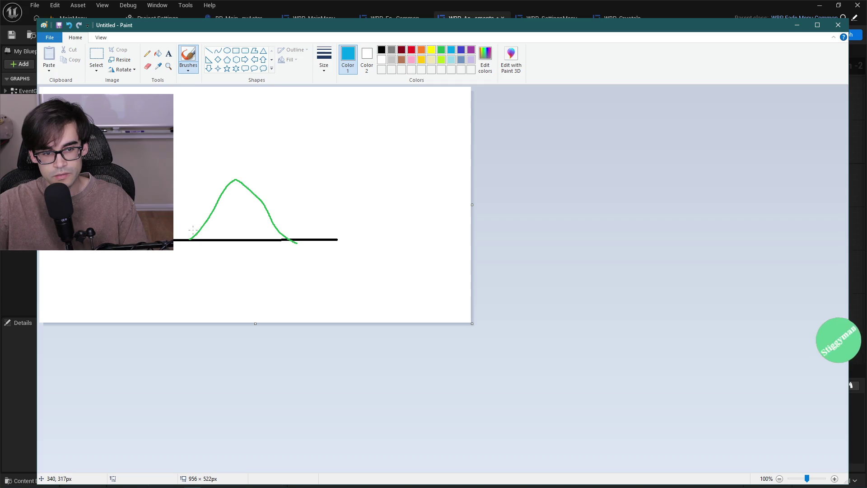
pyautogui.moveTo(234, 239); pyautogui.dragTo(199, 204)
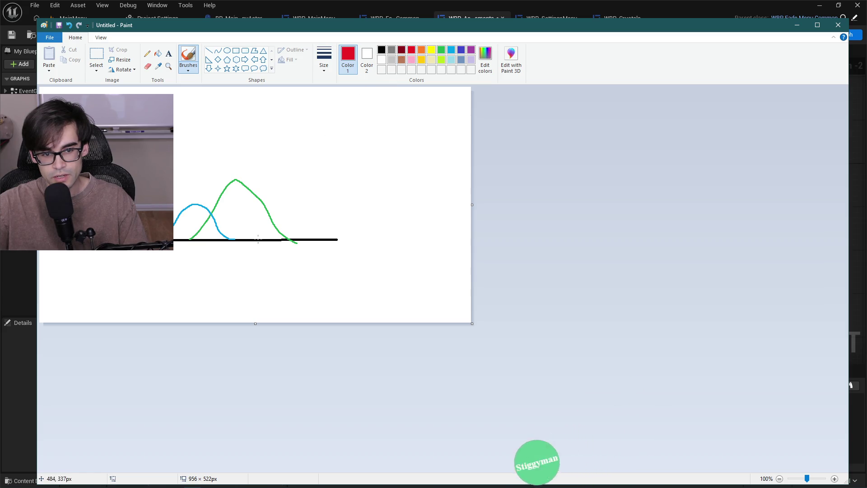
pyautogui.moveTo(279, 205); pyautogui.dragTo(289, 195)
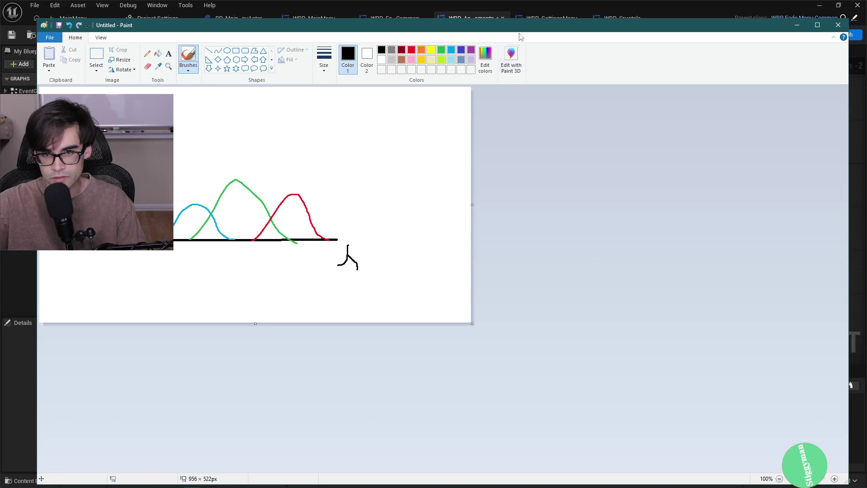
# Close Paint, discarding the sketch with Don't Save.
pyautogui.click(795, 25)
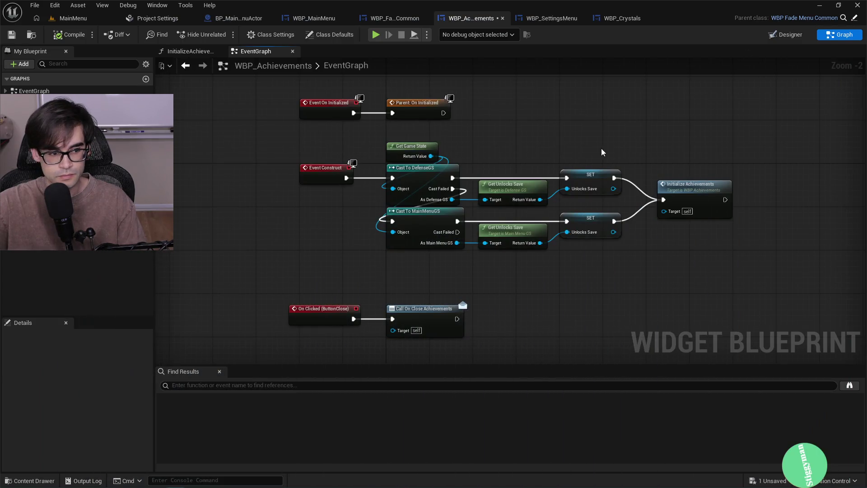
pyautogui.hotkey('alt', 'Tab')
pyautogui.click(838, 25)
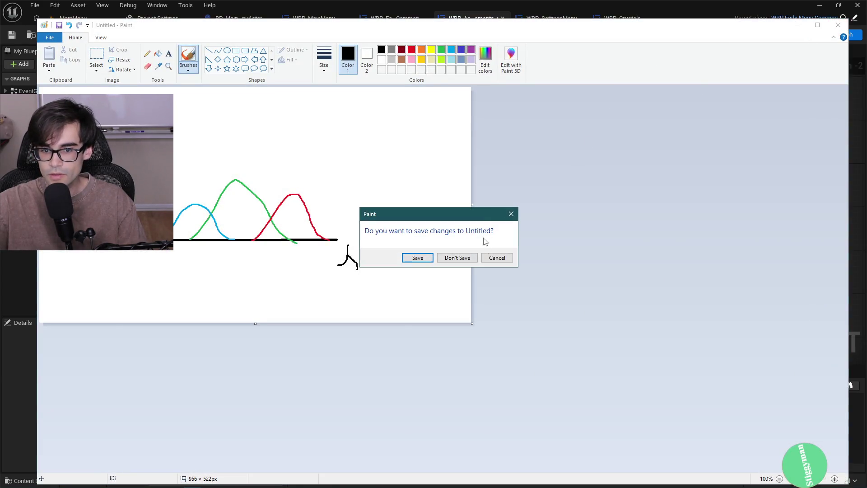
pyautogui.click(467, 263)
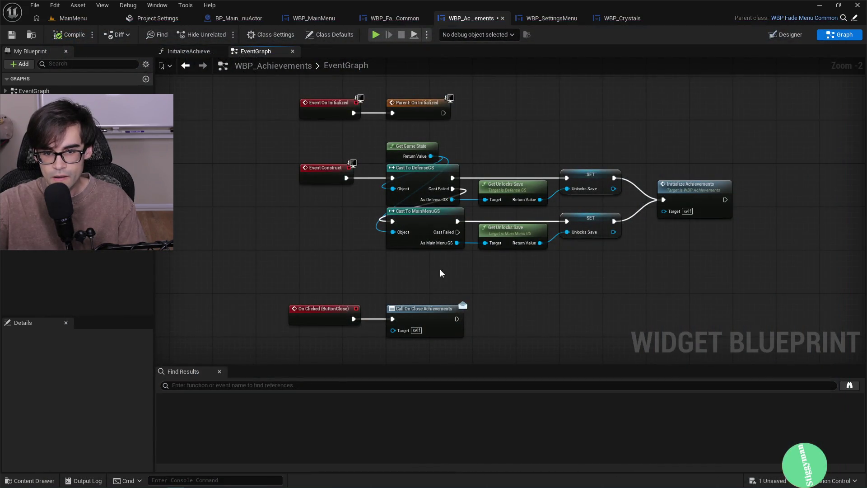
# Reposition the WBP_Achievements graph, enlarge it above Find Results, then return to the MainMenu level.
pyautogui.moveTo(440, 270); pyautogui.dragTo(397, 267)
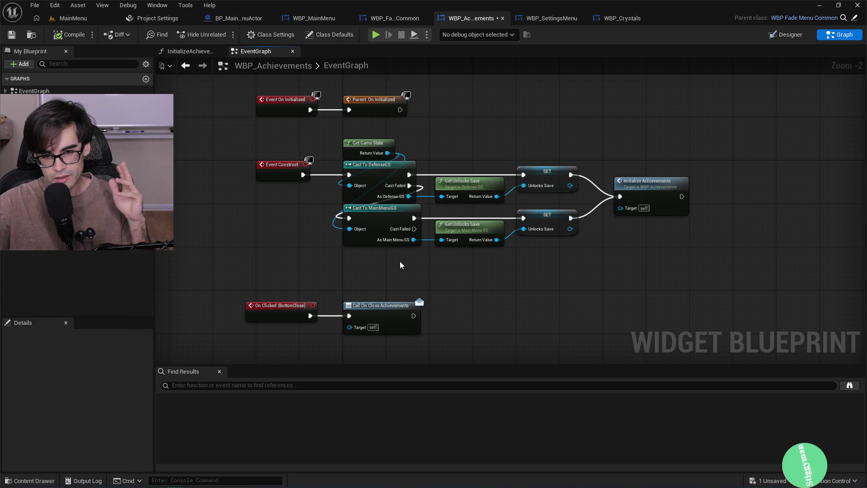
pyautogui.moveTo(429, 258)
pyautogui.mouseDown()
pyautogui.moveTo(487, 267)
pyautogui.moveTo(501, 242)
pyautogui.moveTo(534, 248)
pyautogui.mouseUp()
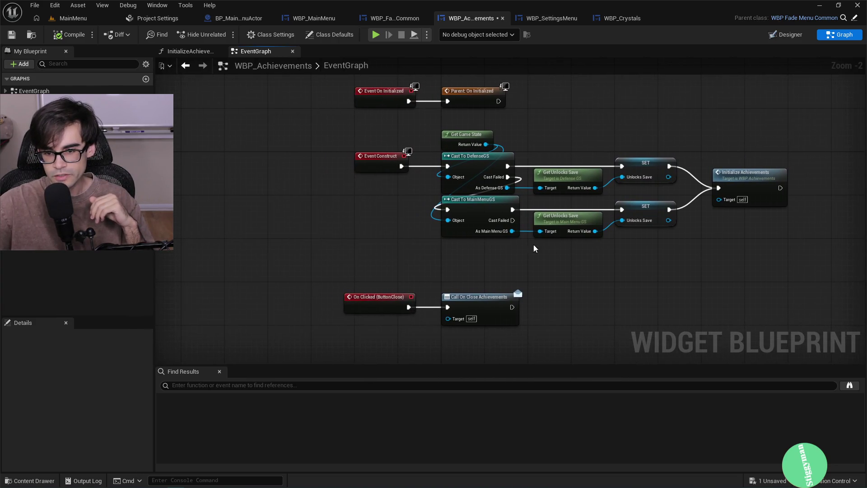
pyautogui.moveTo(640, 249)
pyautogui.mouseDown()
pyautogui.moveTo(560, 243)
pyautogui.moveTo(565, 259)
pyautogui.mouseUp()
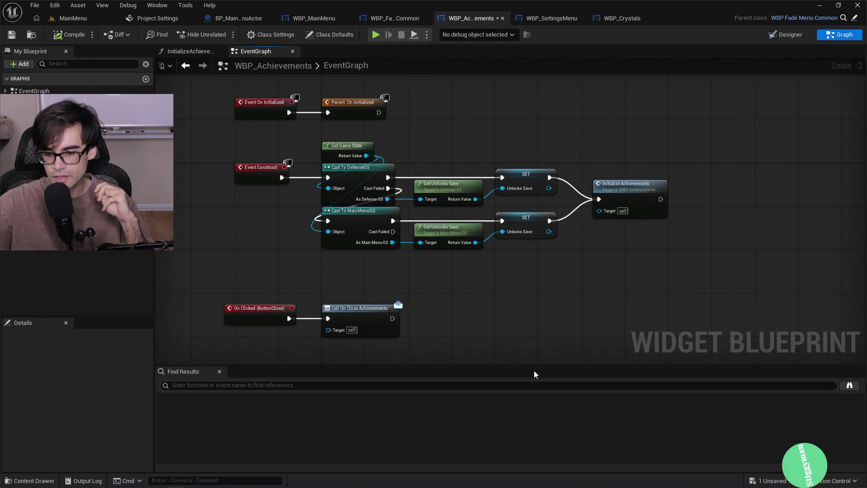
pyautogui.moveTo(538, 365); pyautogui.dragTo(531, 387)
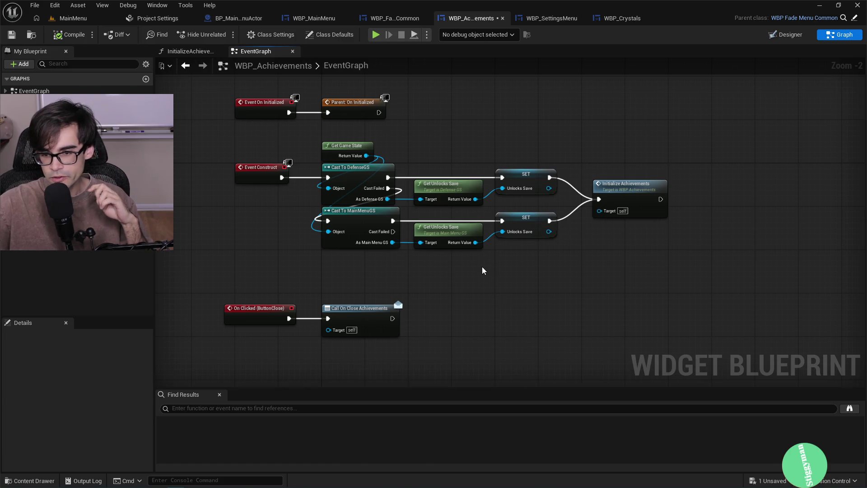
pyautogui.moveTo(479, 278); pyautogui.dragTo(504, 308)
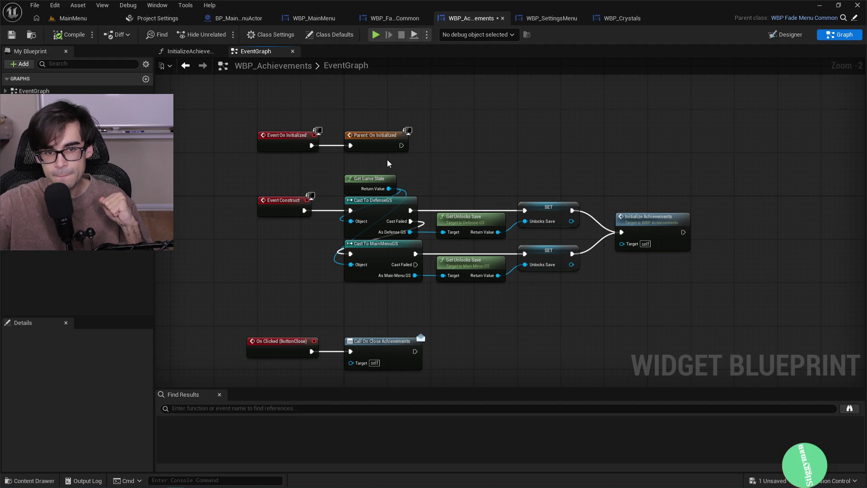
pyautogui.moveTo(418, 153); pyautogui.dragTo(414, 184)
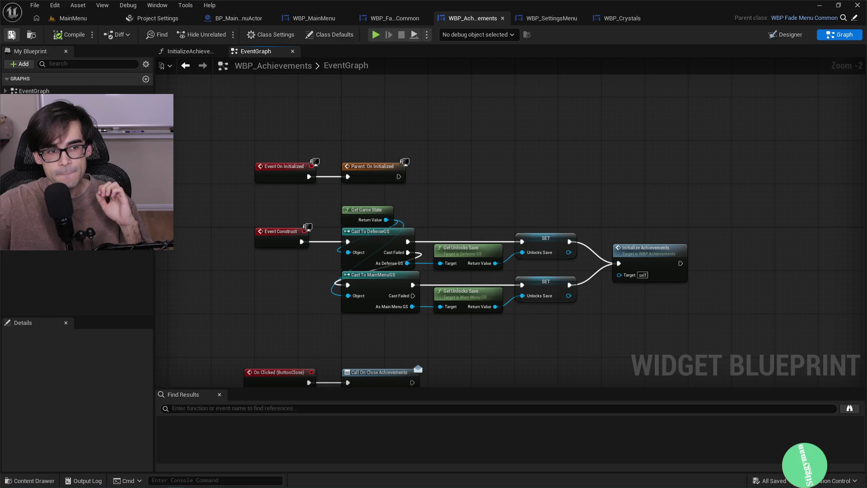
pyautogui.click(72, 18)
# Play-test MainMenu by choosing SETTINGS, stop with Esc, then view BP_MainMenuActor's Initiate360Flip graph.
pyautogui.click(223, 36)
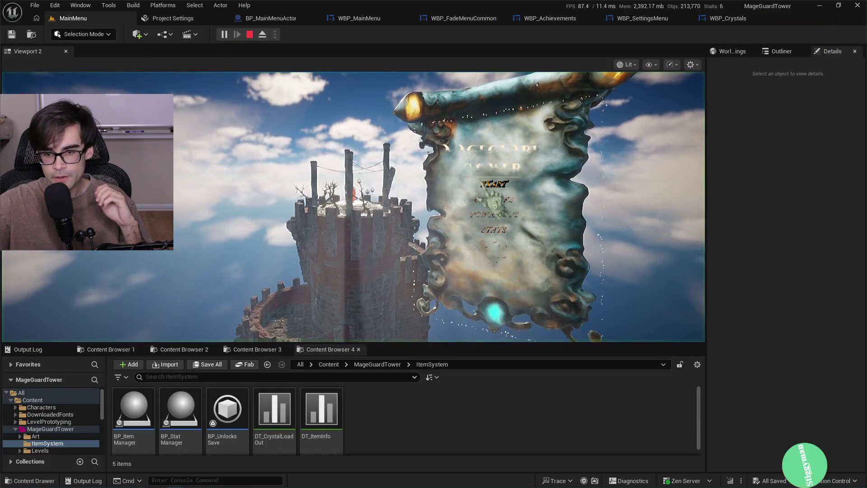
pyautogui.click(494, 242)
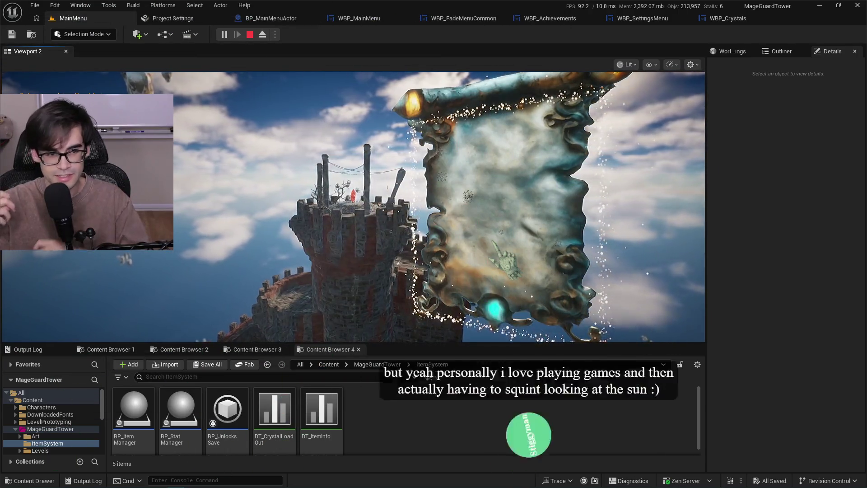
pyautogui.press('Escape')
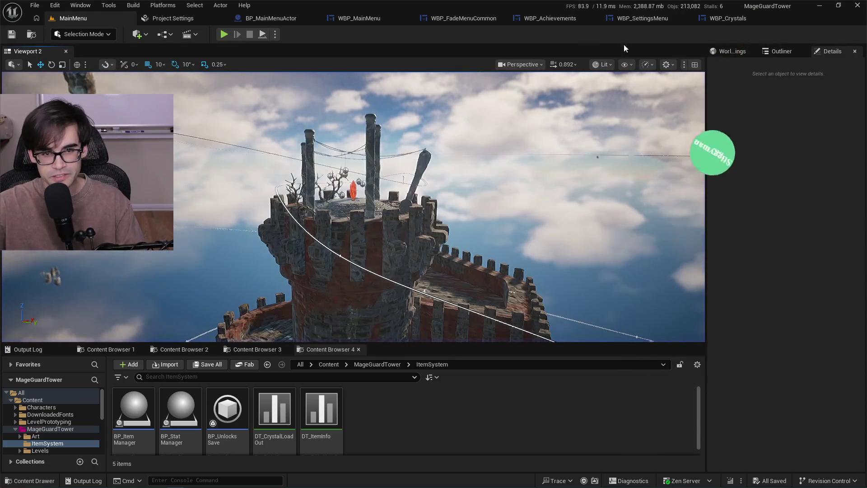
pyautogui.click(277, 19)
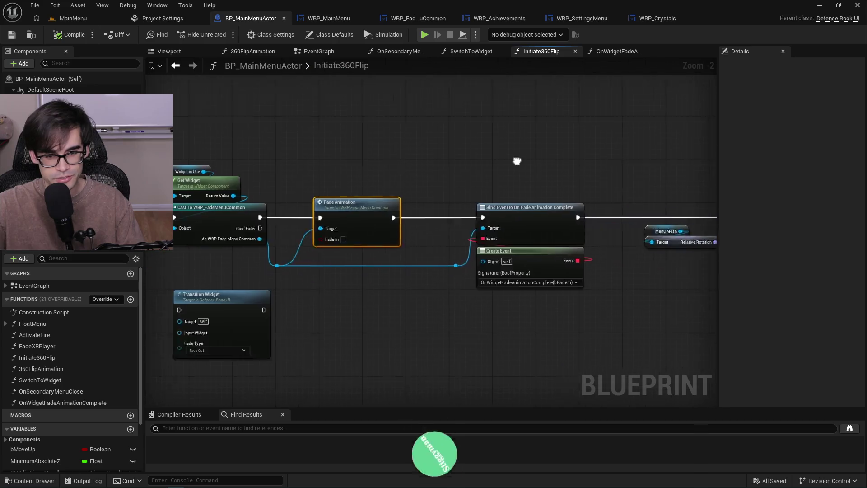
# Open Fade Animation from Initiate360Flip, delete its 'Playing fade out animation' Print String, and save.
pyautogui.click(321, 20)
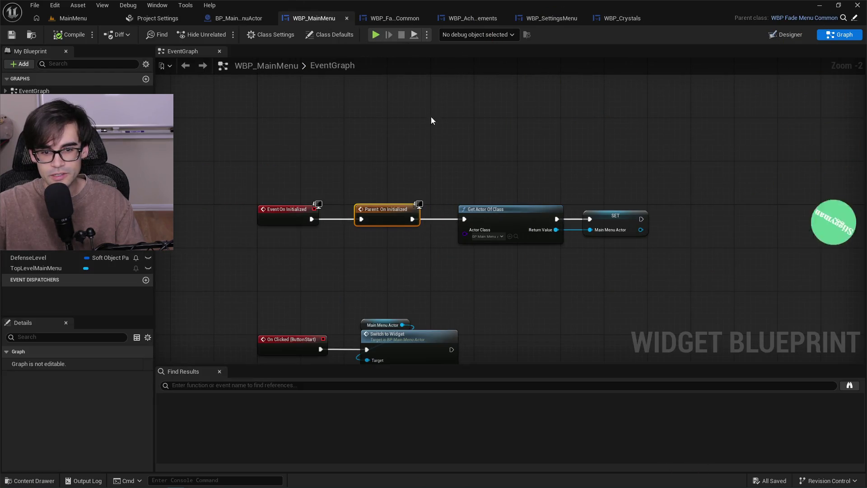
pyautogui.click(232, 19)
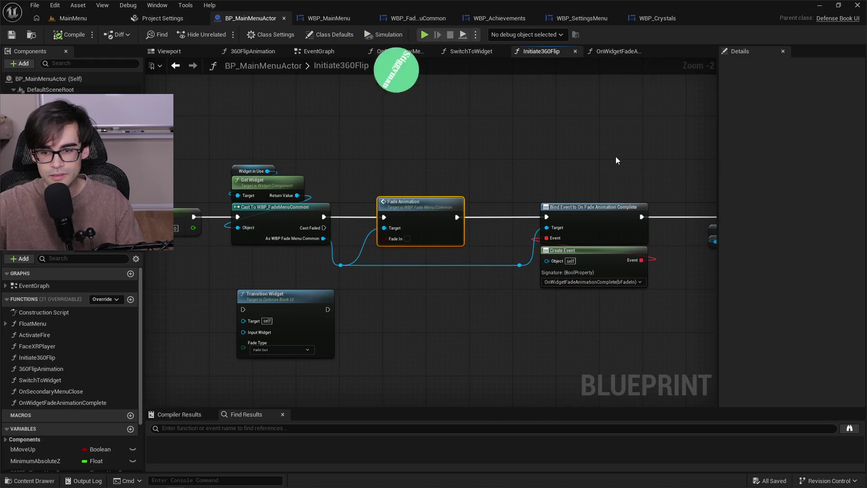
pyautogui.doubleClick(430, 209)
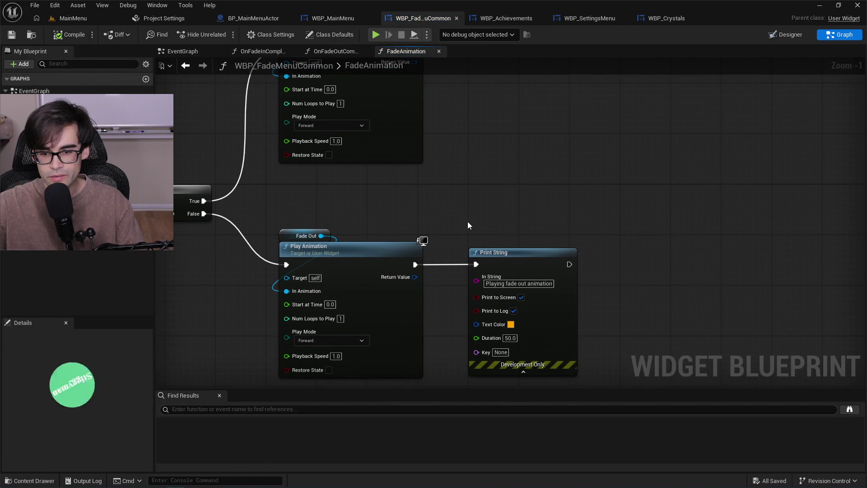
pyautogui.moveTo(505, 252); pyautogui.dragTo(617, 288)
pyautogui.press('Delete')
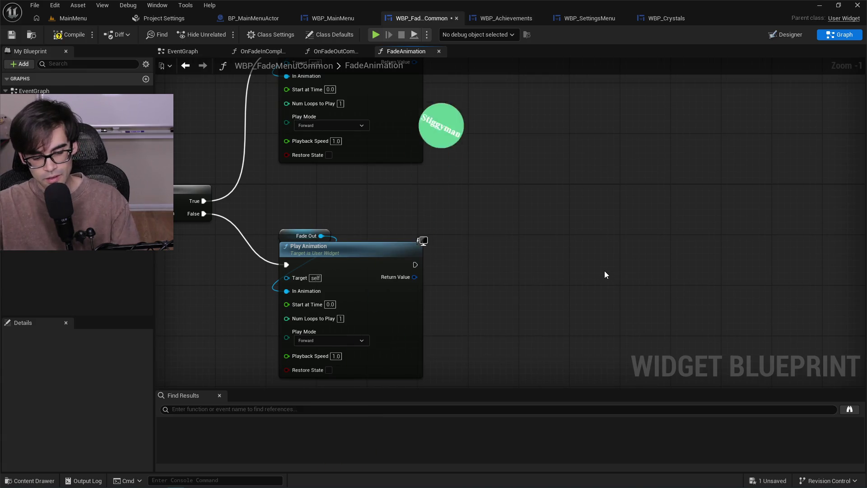
pyautogui.hotkey('ctrl', 's')
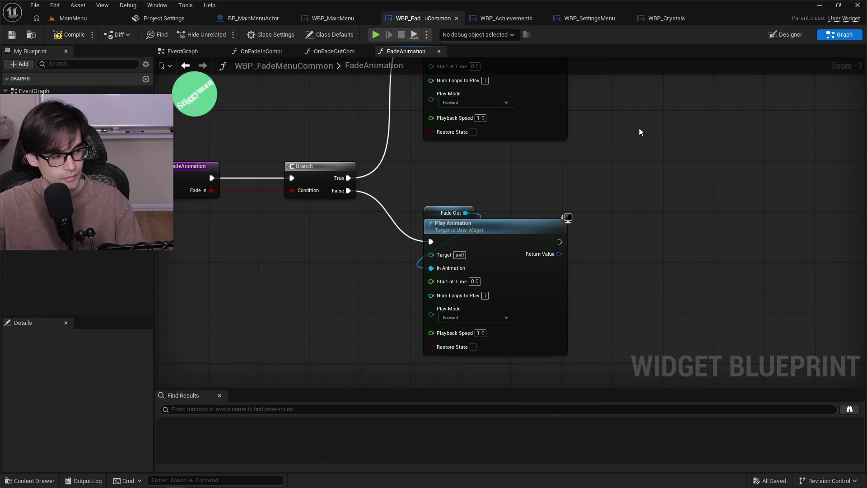
pyautogui.moveTo(611, 139)
pyautogui.mouseDown()
pyautogui.moveTo(581, 275)
pyautogui.moveTo(600, 202)
pyautogui.mouseUp()
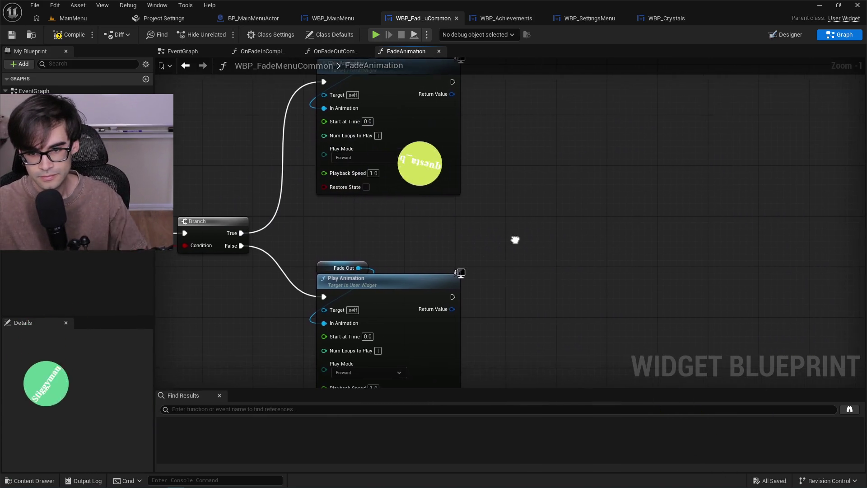
# Compile and save WBP_FadeMenuCommon after checking the Fade In play animation node.
pyautogui.moveTo(513, 242); pyautogui.dragTo(414, 233)
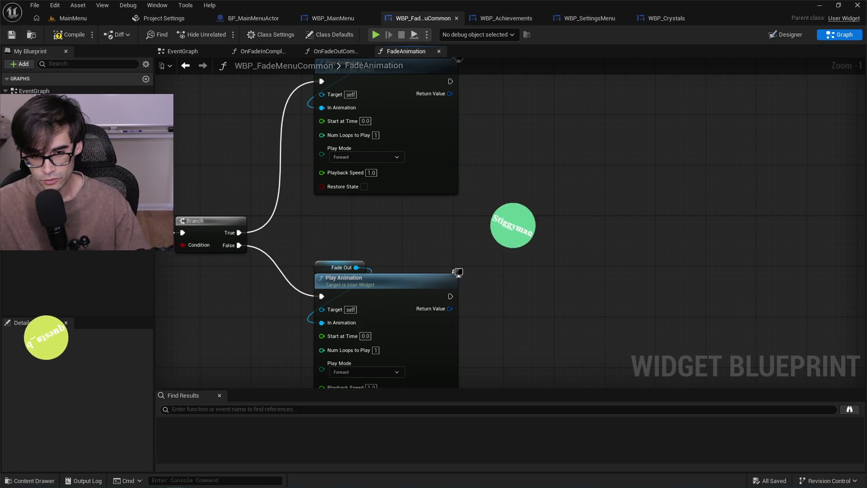
pyautogui.moveTo(480, 221); pyautogui.dragTo(471, 277)
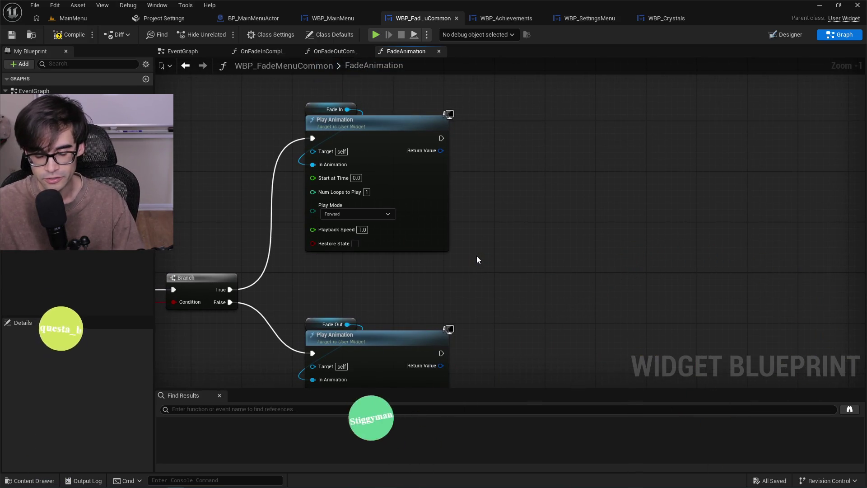
pyautogui.click(445, 235)
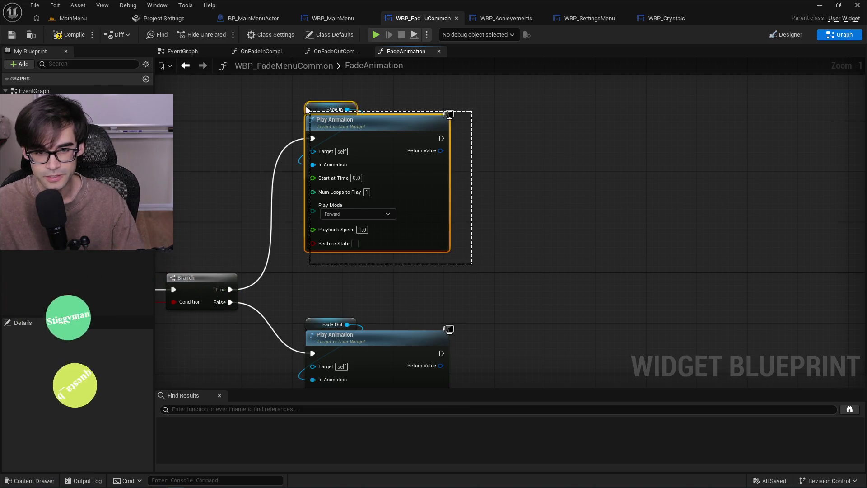
pyautogui.click(479, 262)
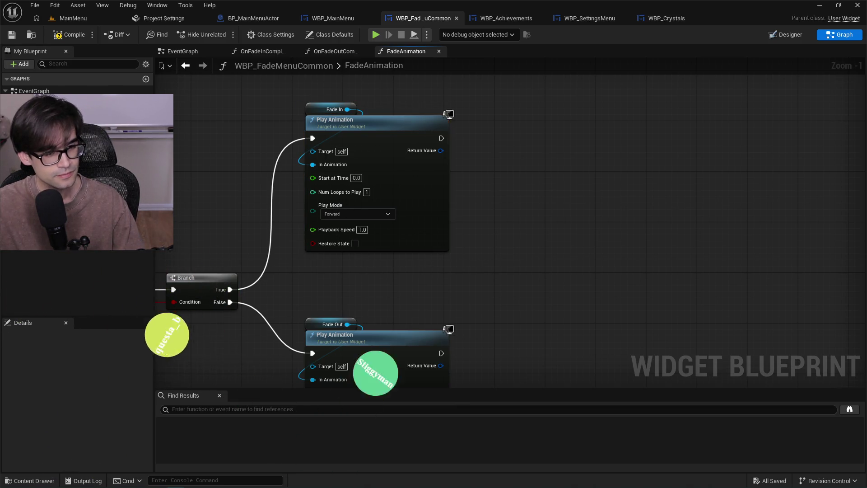
pyautogui.click(67, 34)
pyautogui.click(14, 37)
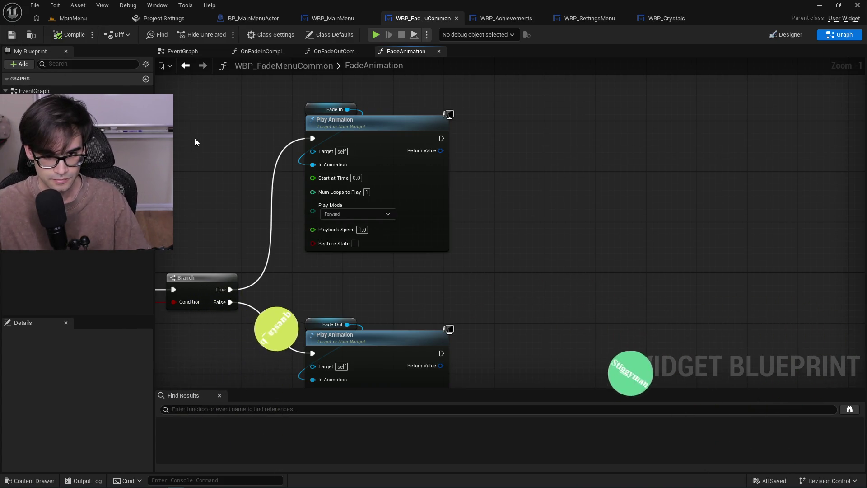
# Survey the FadeAnimation graph and FadeIn variable, then open the OnFadeInComplete function graph.
pyautogui.moveTo(521, 258); pyautogui.dragTo(525, 186)
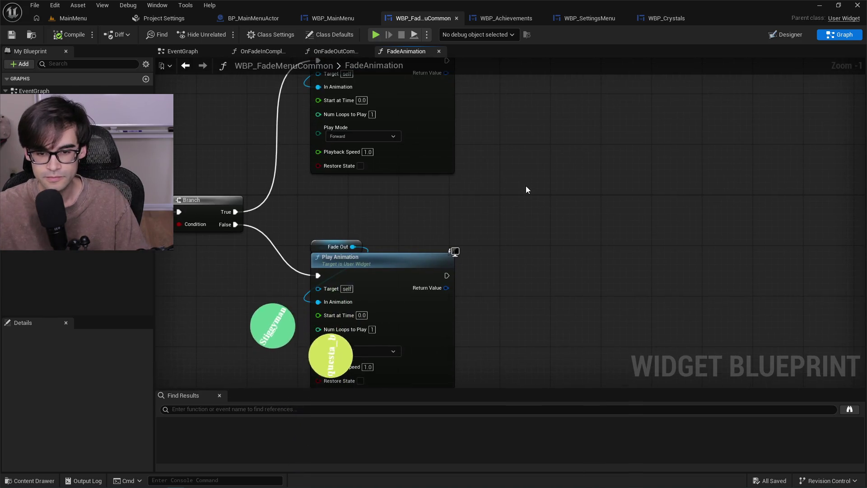
pyautogui.moveTo(500, 264); pyautogui.dragTo(481, 186)
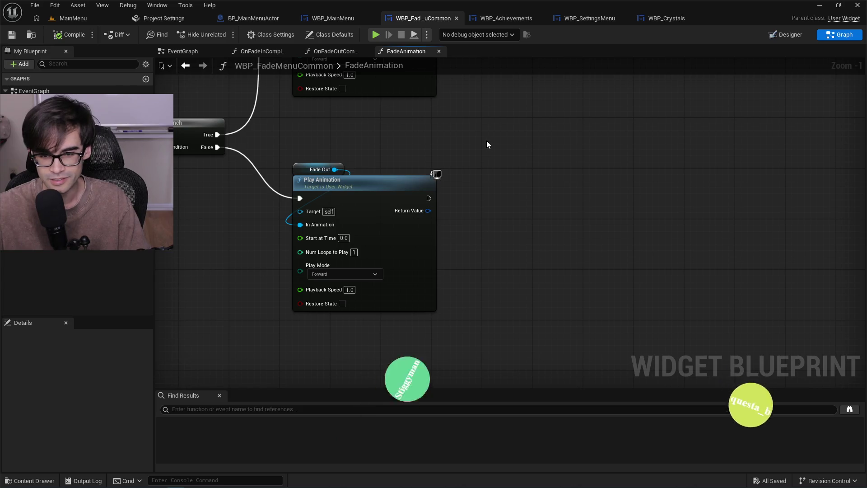
pyautogui.moveTo(486, 141)
pyautogui.mouseDown()
pyautogui.moveTo(470, 260)
pyautogui.moveTo(495, 215)
pyautogui.mouseUp()
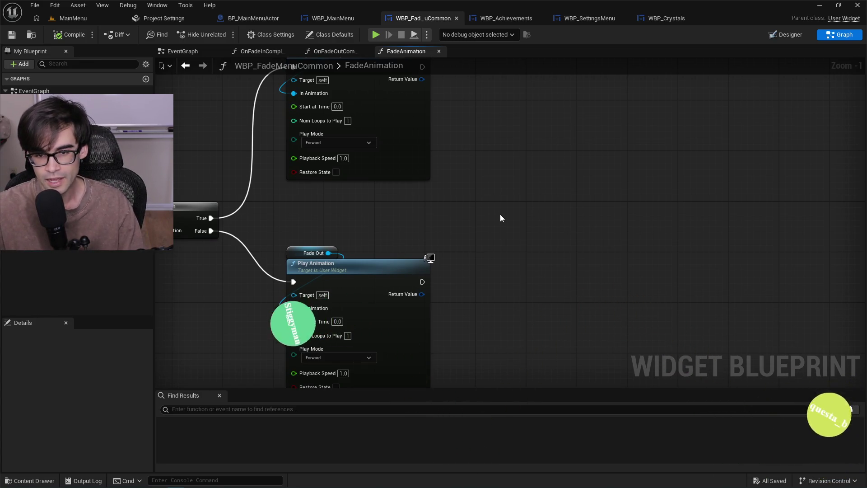
pyautogui.scroll(-2, 537, 226)
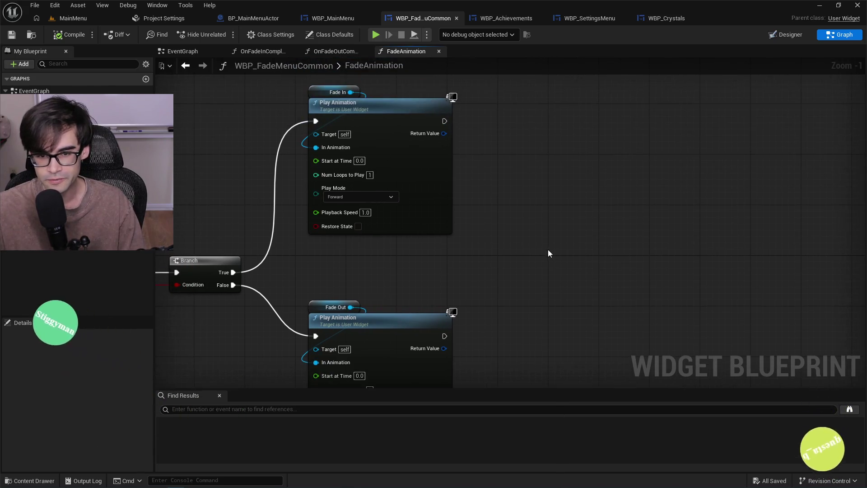
pyautogui.moveTo(550, 227); pyautogui.dragTo(526, 240)
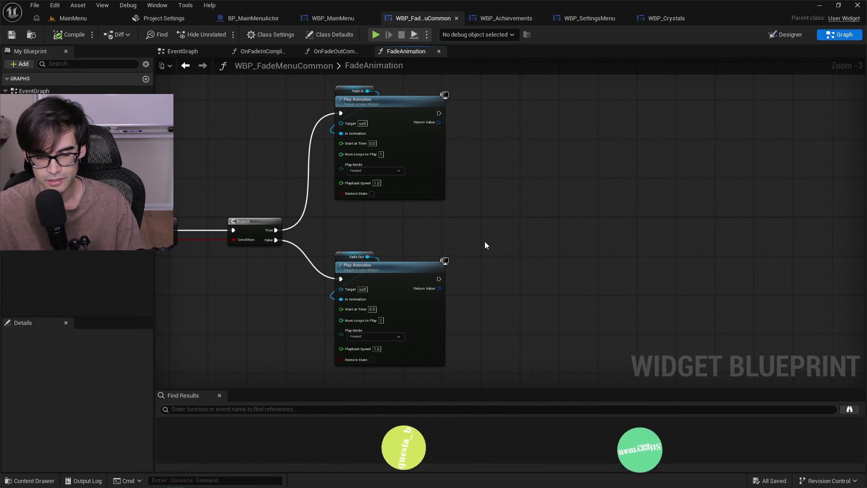
pyautogui.moveTo(432, 218); pyautogui.dragTo(482, 235)
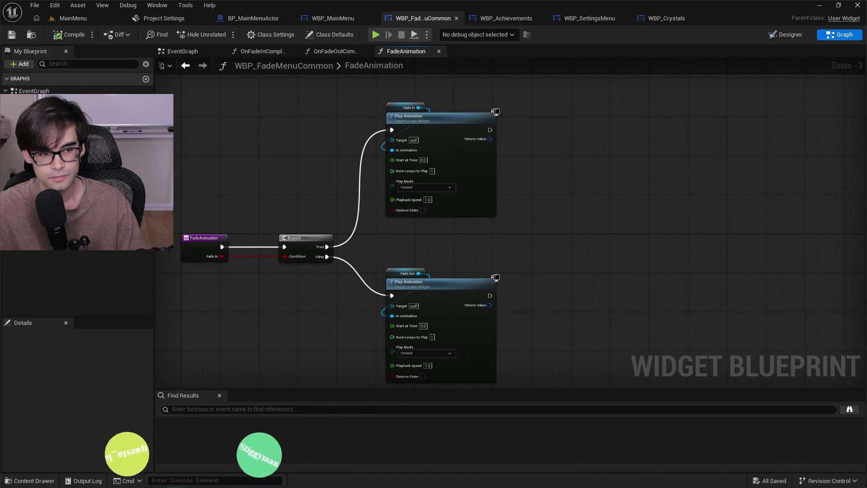
pyautogui.click(34, 180)
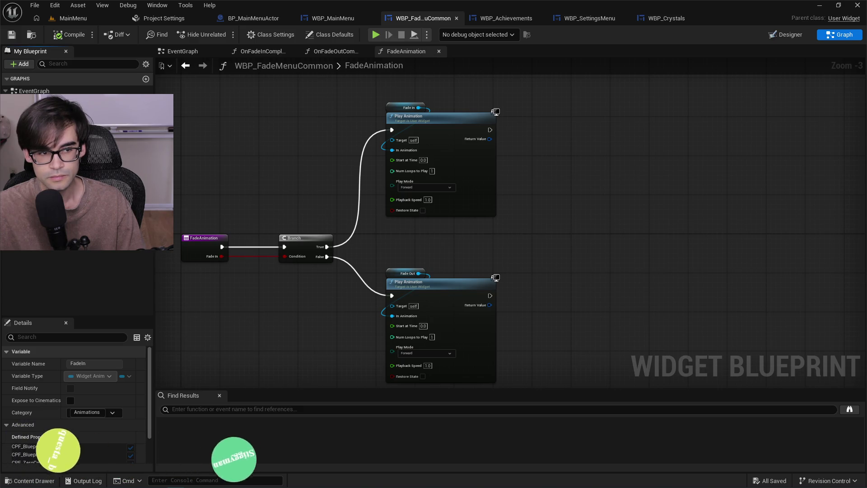
pyautogui.doubleClick(36, 131)
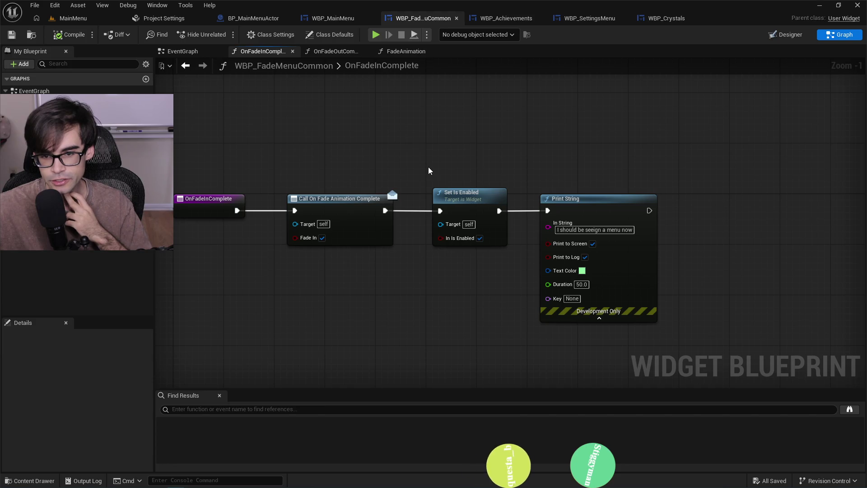
pyautogui.click(453, 216)
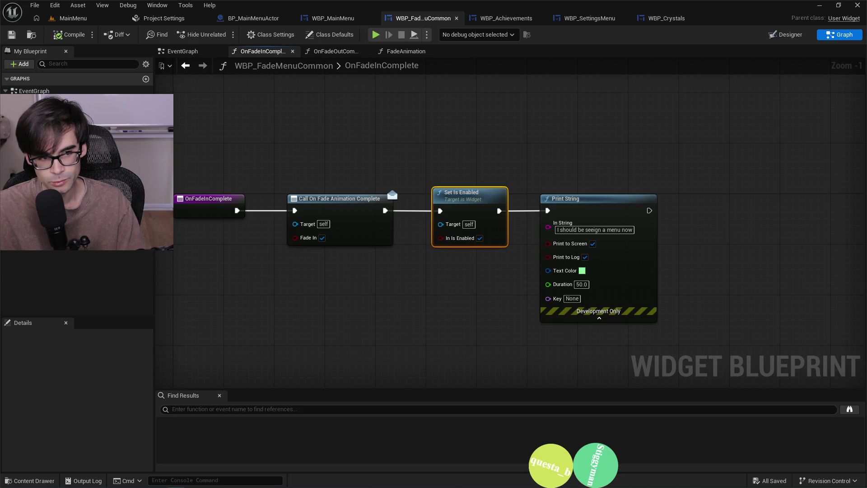
# Paste Set Is Enabled into FadeAnimation and wire it after the Fade In Play Animation.
pyautogui.click(406, 51)
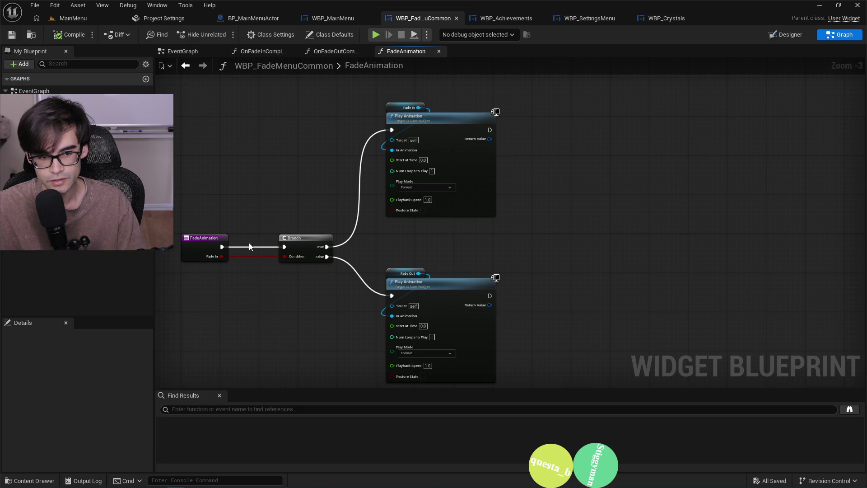
pyautogui.hotkey('ctrl', 'v')
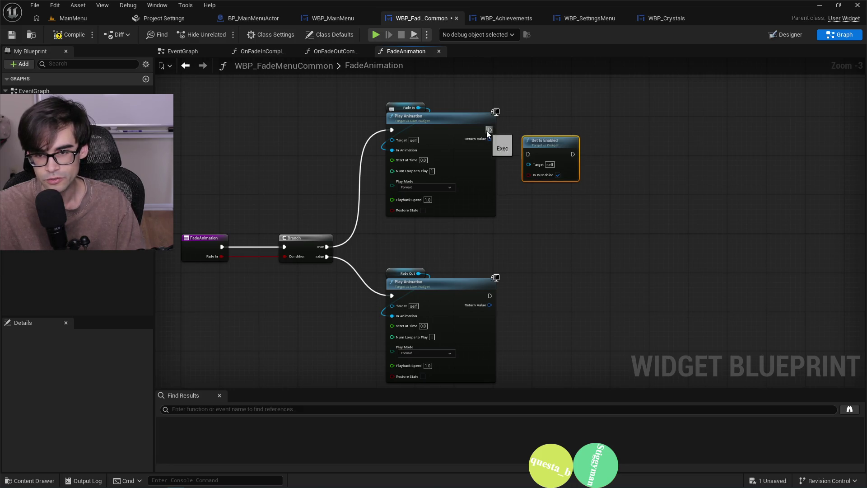
pyautogui.moveTo(490, 130)
pyautogui.mouseDown()
pyautogui.moveTo(528, 154)
pyautogui.moveTo(525, 119)
pyautogui.mouseUp()
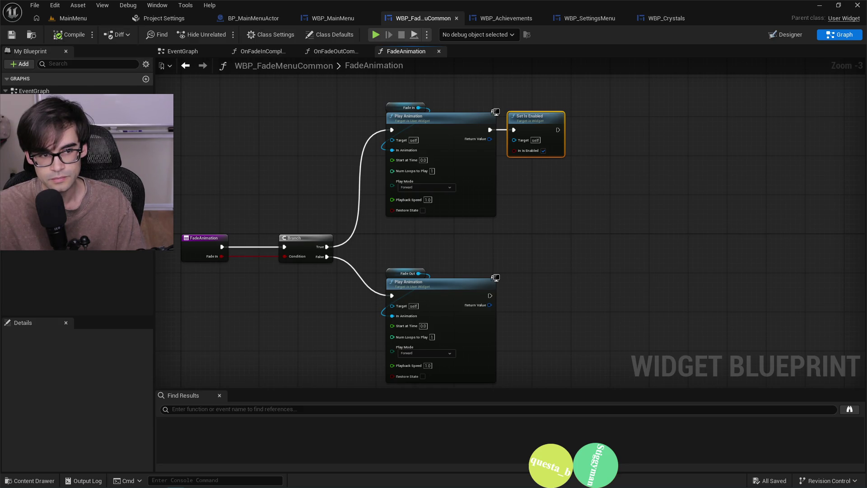
# Delete Set Is Enabled from OnFadeInComplete and move Print String next to the completion call.
pyautogui.doubleClick(40, 129)
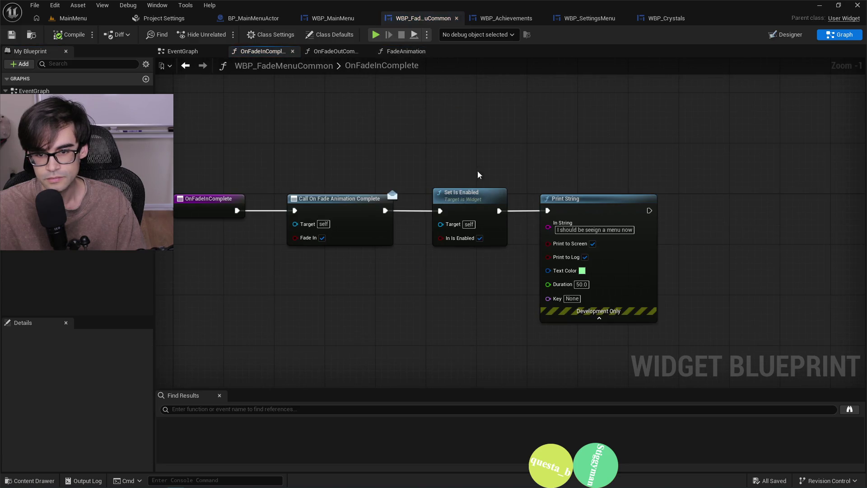
pyautogui.click(459, 193)
pyautogui.press('Delete')
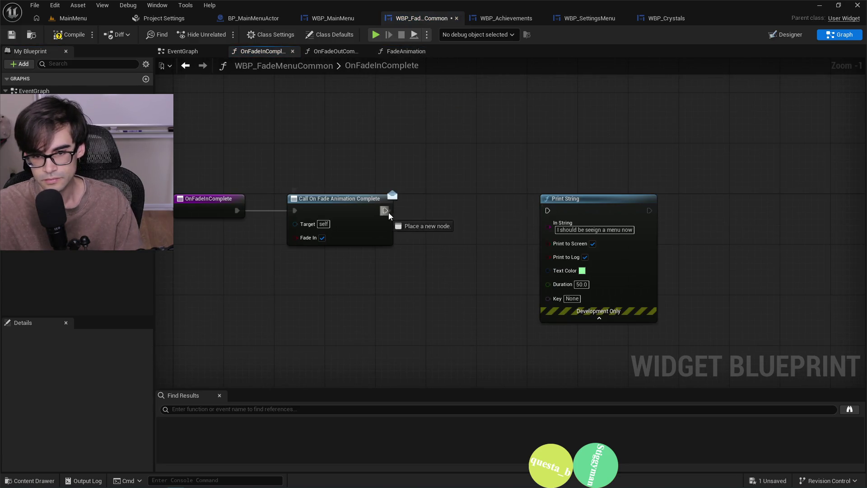
pyautogui.moveTo(559, 207); pyautogui.dragTo(457, 205)
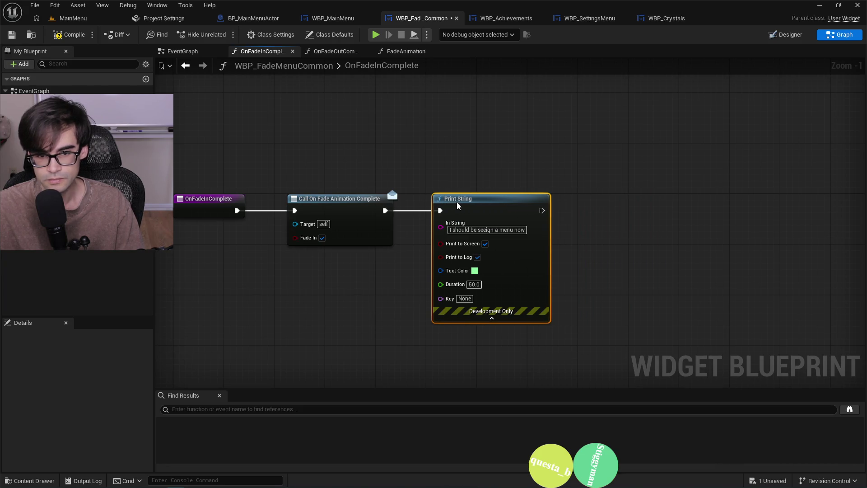
# Add a Print String node after Set Is Enabled in FadeAnimation.
pyautogui.click(406, 51)
pyautogui.scroll(2, 436, 180)
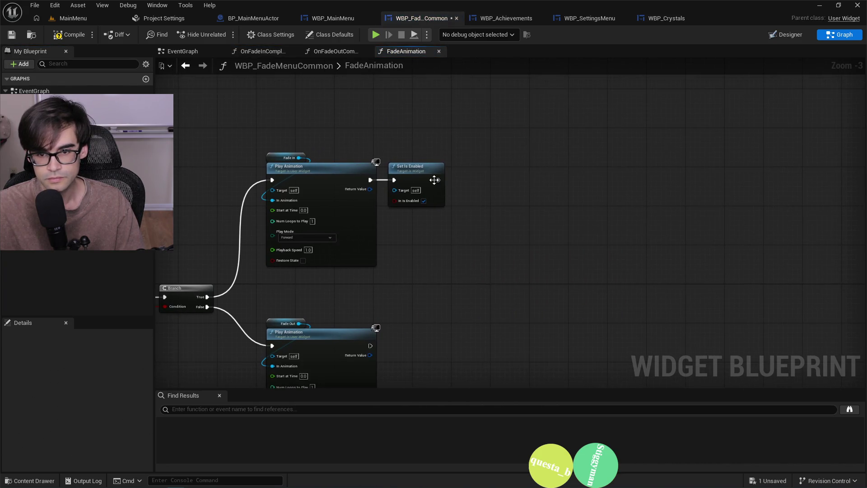
pyautogui.moveTo(446, 179)
pyautogui.mouseDown()
pyautogui.moveTo(435, 179)
pyautogui.moveTo(487, 182)
pyautogui.mouseUp()
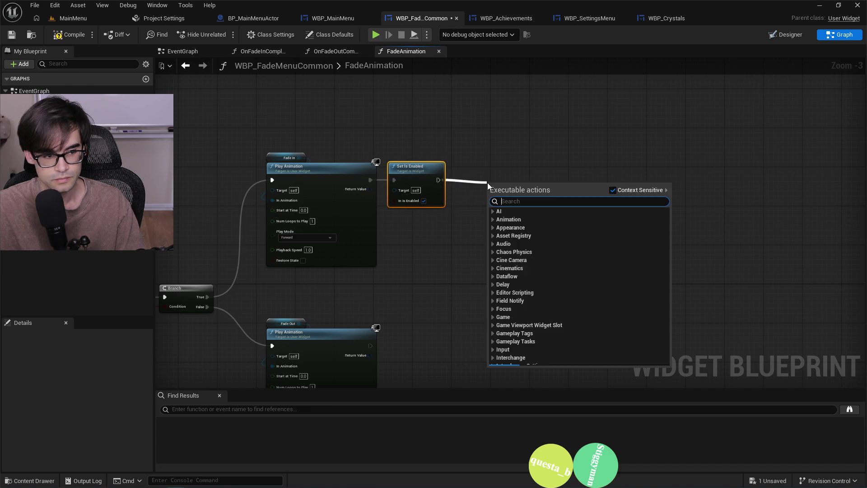
pyautogui.write('playanim')
pyautogui.press('BackSpace')
pyautogui.press('BackSpace')
pyautogui.press('BackSpace')
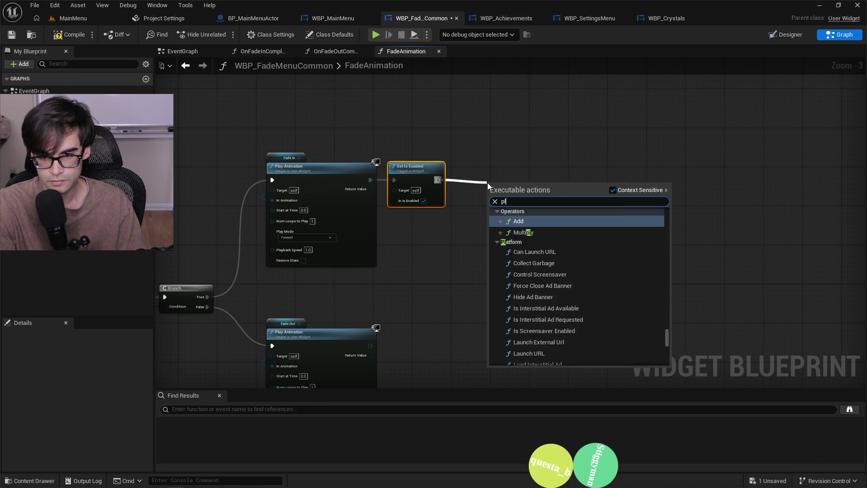
pyautogui.write('print string')
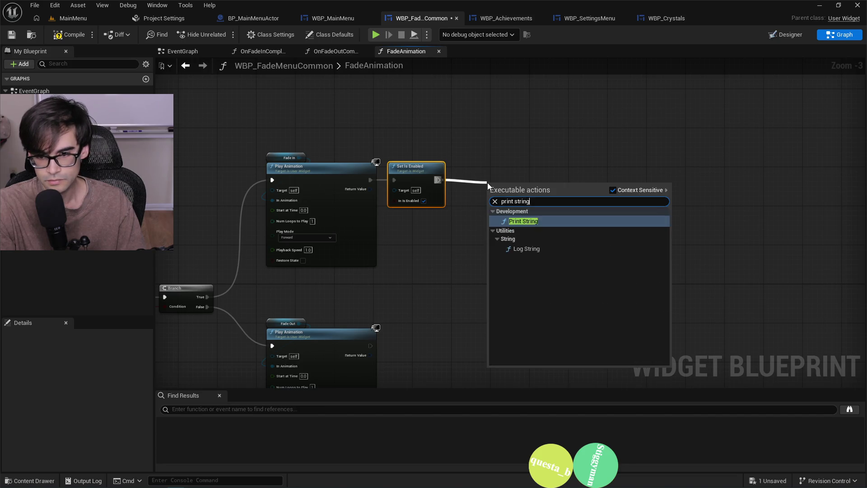
pyautogui.press('Return')
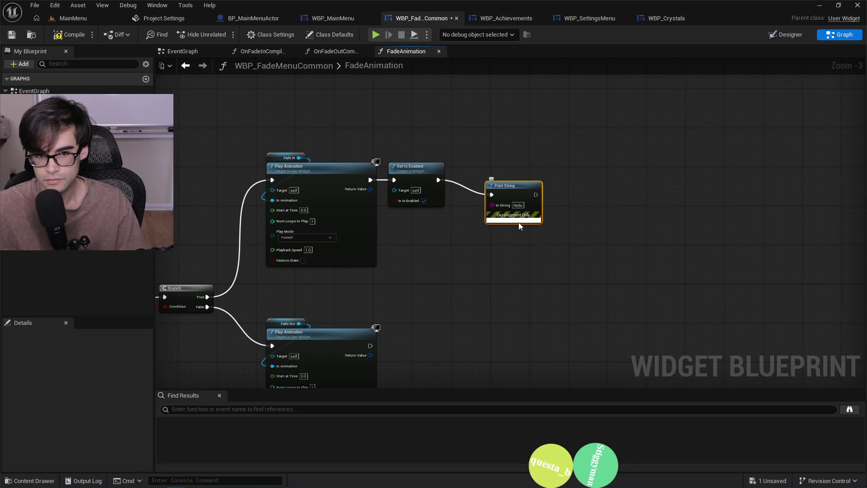
pyautogui.moveTo(522, 185); pyautogui.dragTo(517, 175)
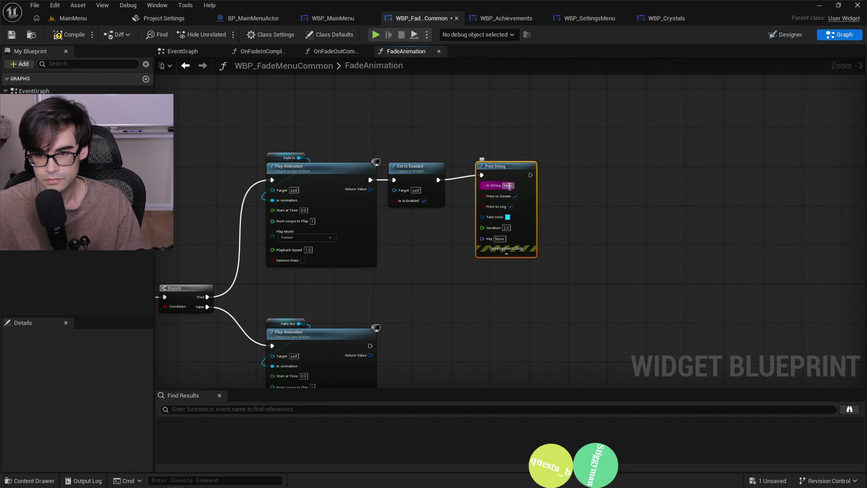
# Set its message to 'Starting to play fade in animation', colour green, duration 20.
pyautogui.write('Starting p')
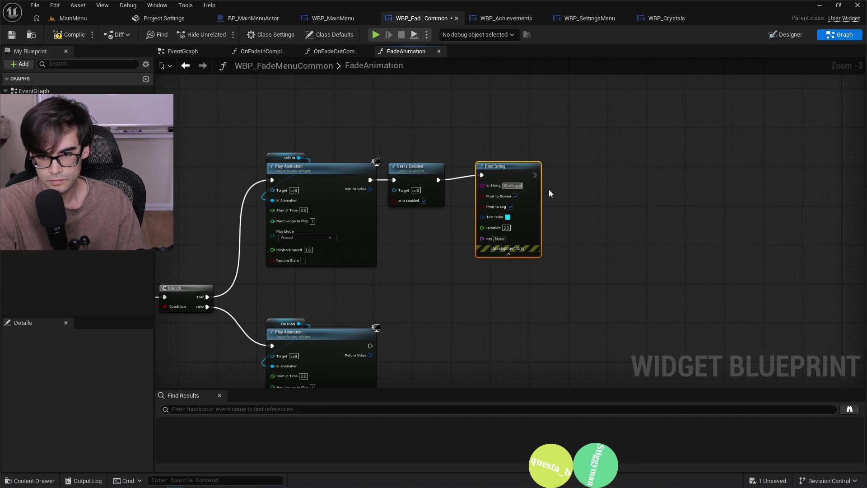
pyautogui.press('BackSpace')
pyautogui.write('to play fade in')
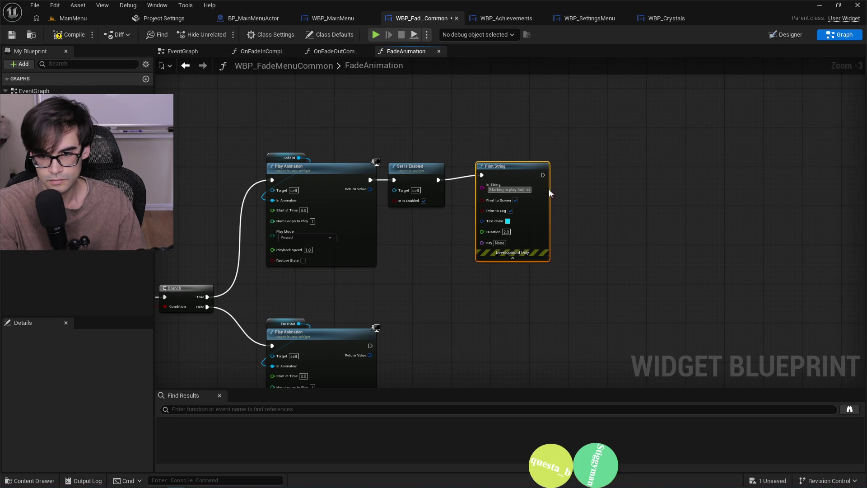
pyautogui.write(' animation')
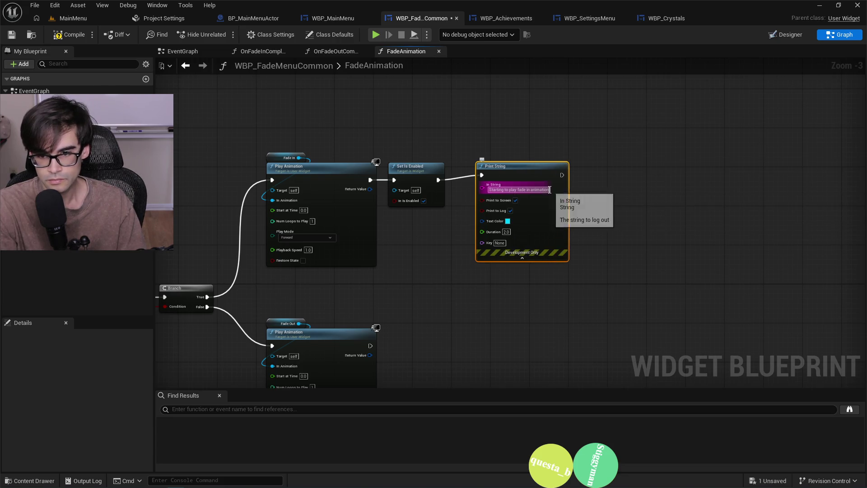
pyautogui.press('Return')
pyautogui.click(507, 221)
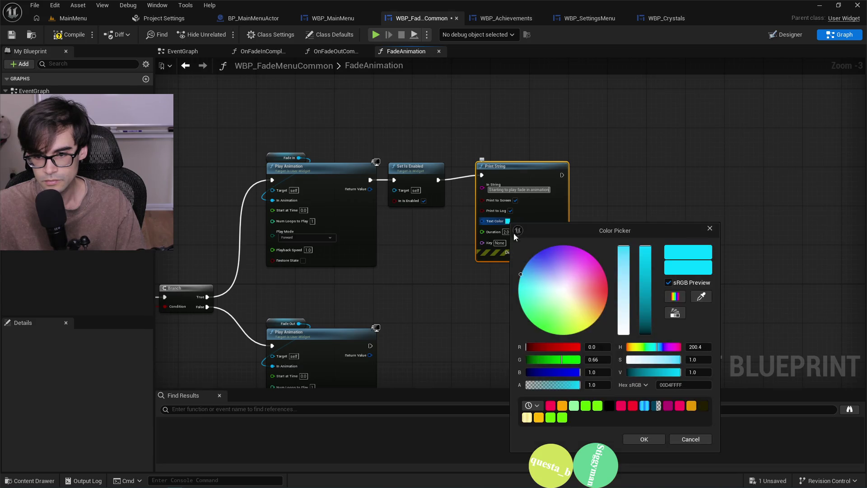
pyautogui.moveTo(565, 289)
pyautogui.mouseDown()
pyautogui.moveTo(609, 291)
pyautogui.moveTo(603, 271)
pyautogui.moveTo(520, 284)
pyautogui.moveTo(527, 317)
pyautogui.moveTo(544, 331)
pyautogui.mouseUp()
pyautogui.click(644, 439)
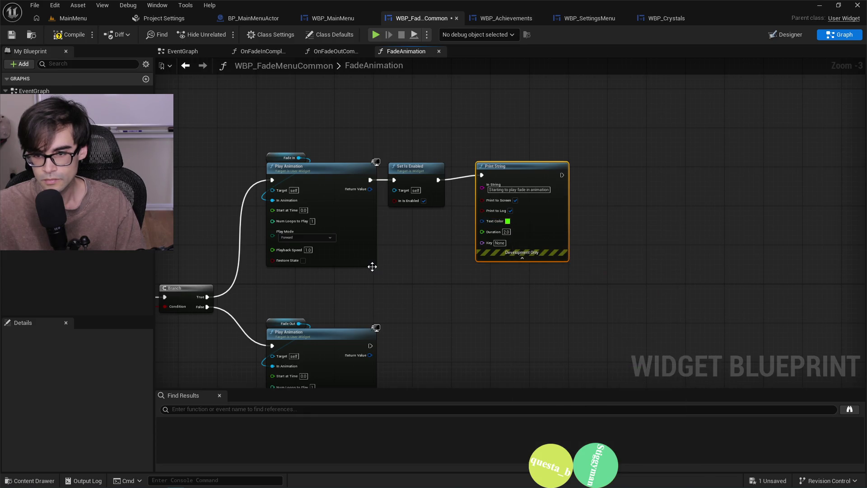
pyautogui.write('2')
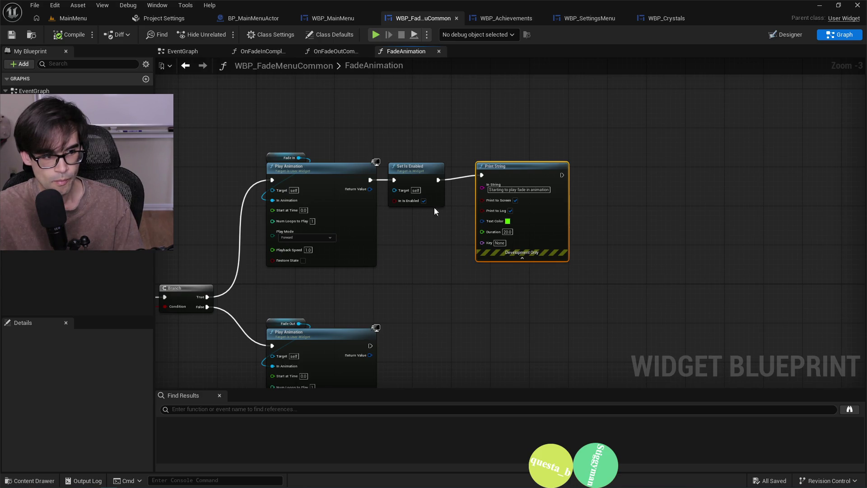
# Commit the 20-second duration, then close the WBP_Achievements, WBP_SettingsMenu and WBP_Crystals blueprints.
pyautogui.click(560, 141)
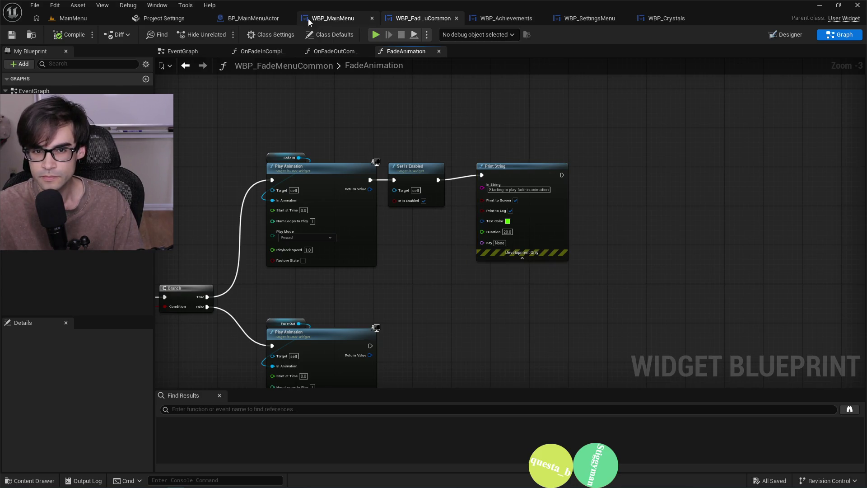
pyautogui.click(333, 18)
pyautogui.click(255, 19)
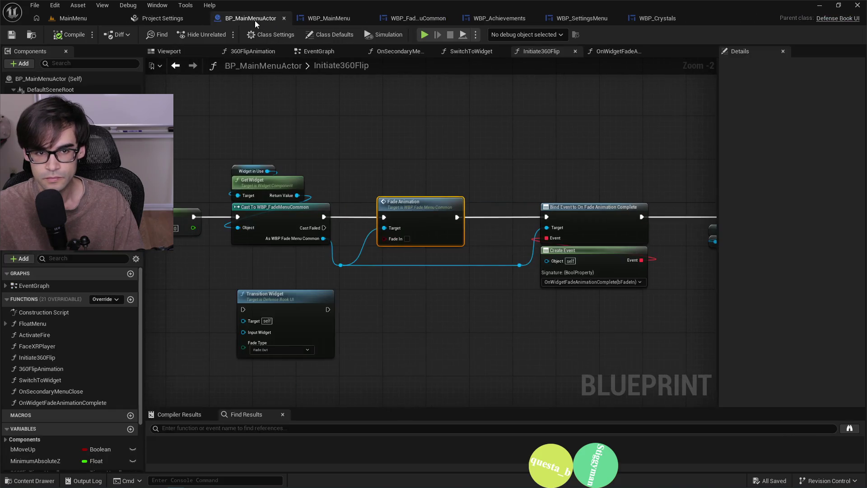
pyautogui.click(405, 18)
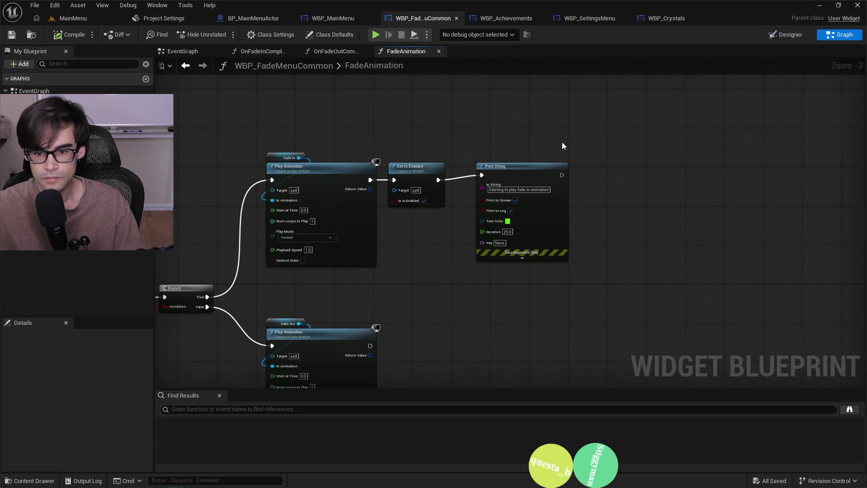
pyautogui.click(479, 16)
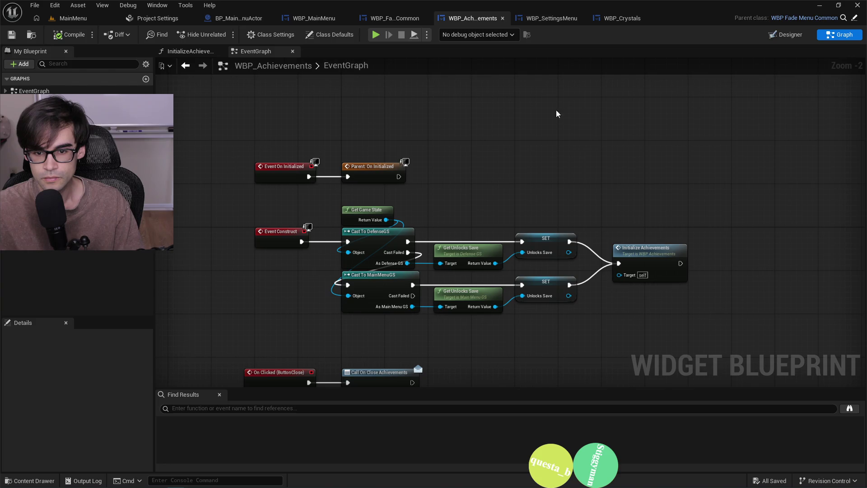
pyautogui.click(502, 19)
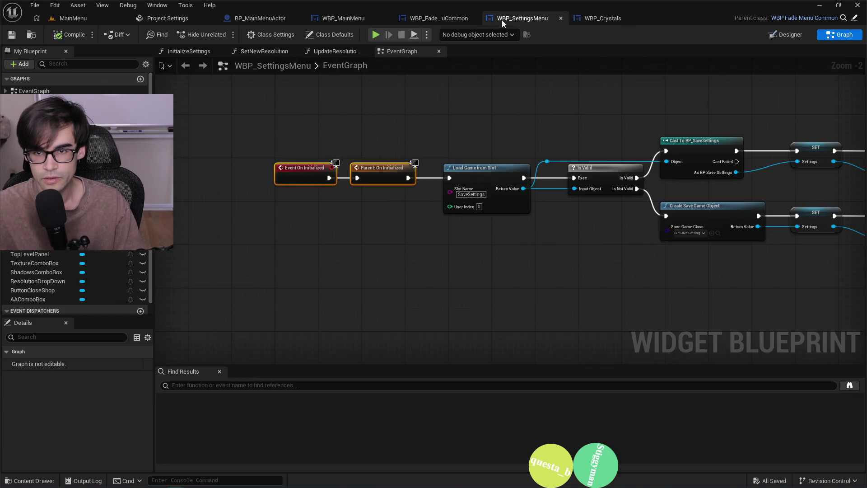
pyautogui.click(561, 18)
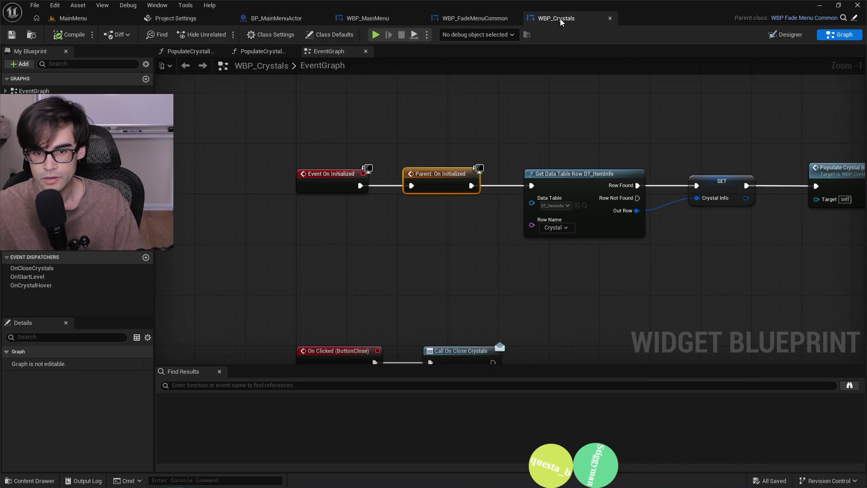
pyautogui.click(609, 19)
# Look over BP_MainMenuActor's Initiate360Flip logic, including its rotation and timer nodes.
pyautogui.click(370, 18)
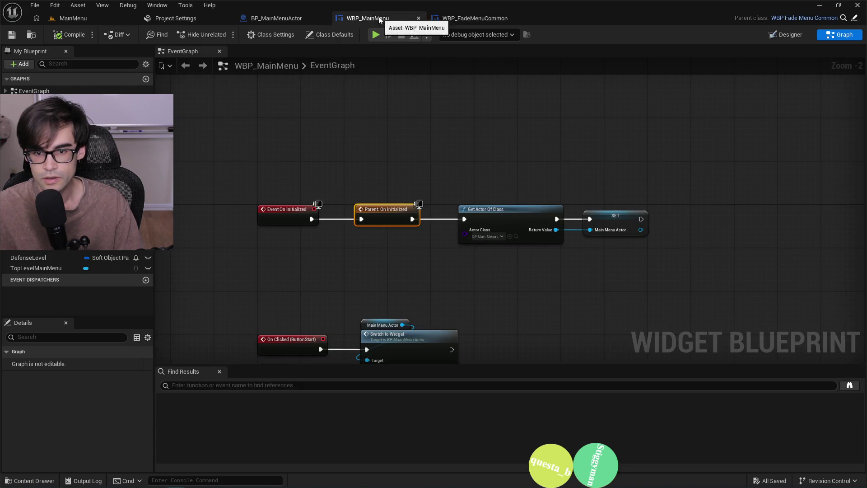
pyautogui.click(278, 19)
pyautogui.moveTo(552, 172)
pyautogui.mouseDown()
pyautogui.moveTo(311, 135)
pyautogui.moveTo(182, 140)
pyautogui.mouseUp()
pyautogui.scroll(-2, 375, 146)
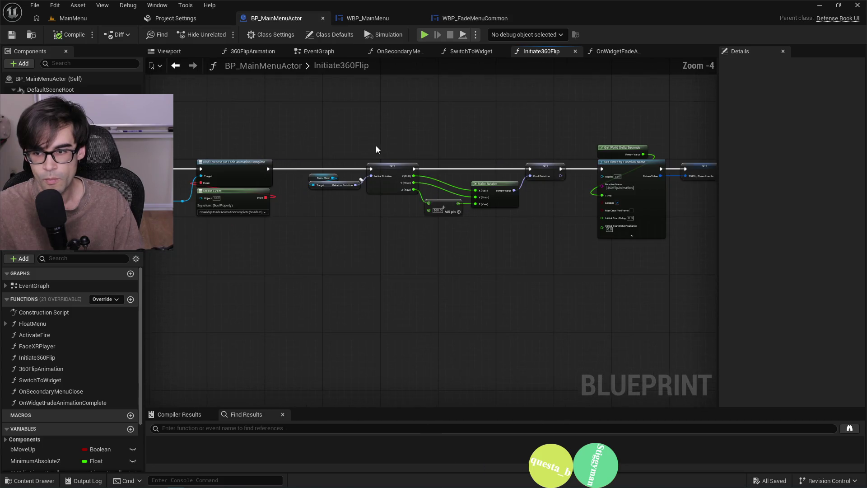
pyautogui.moveTo(375, 146)
pyautogui.mouseDown()
pyautogui.moveTo(178, 144)
pyautogui.moveTo(508, 121)
pyautogui.moveTo(240, 149)
pyautogui.mouseUp()
pyautogui.scroll(1, 508, 121)
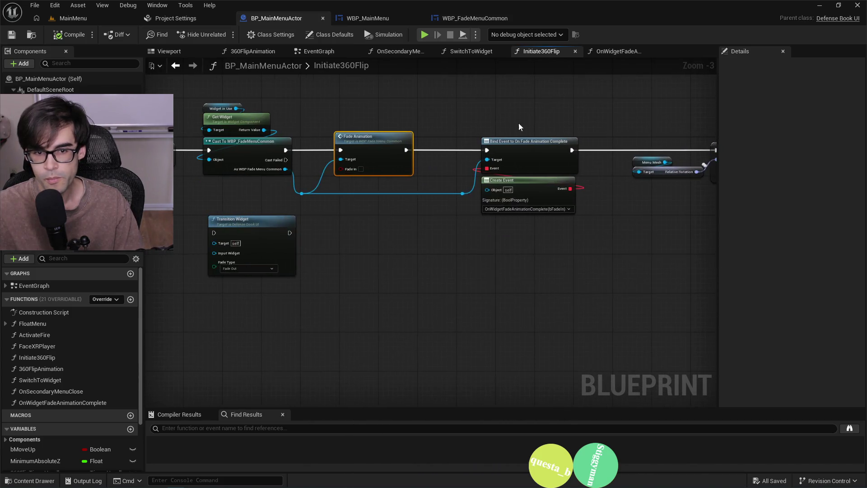
# Compare the fade-in nodes with WBP_MainMenu and Initiate360Flip, ending on the FadeAnimation graph.
pyautogui.click(475, 18)
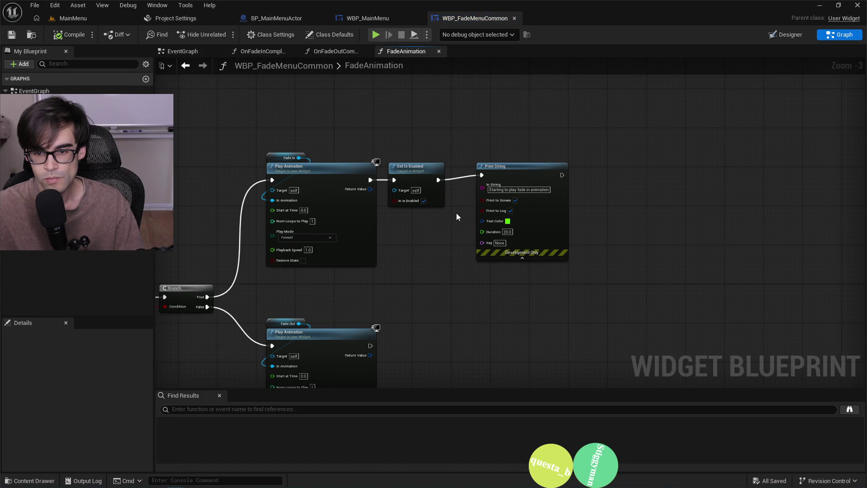
pyautogui.scroll(2, 456, 213)
pyautogui.moveTo(456, 213); pyautogui.dragTo(532, 143)
pyautogui.click(366, 21)
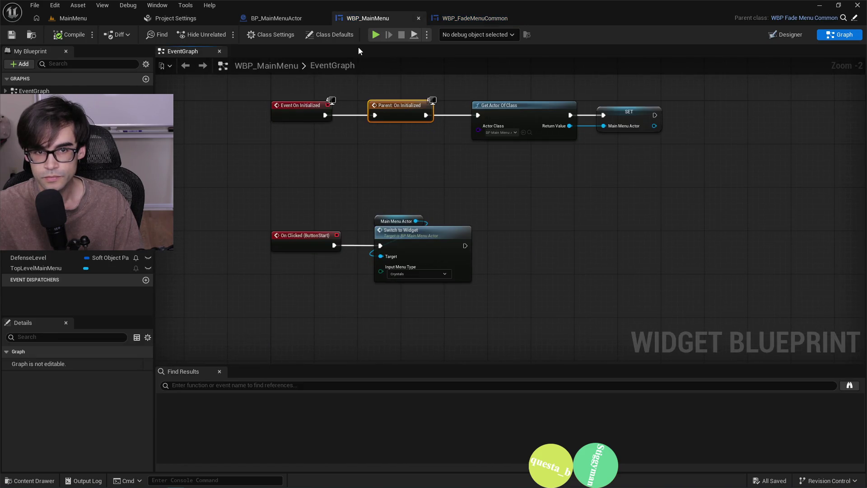
pyautogui.click(286, 23)
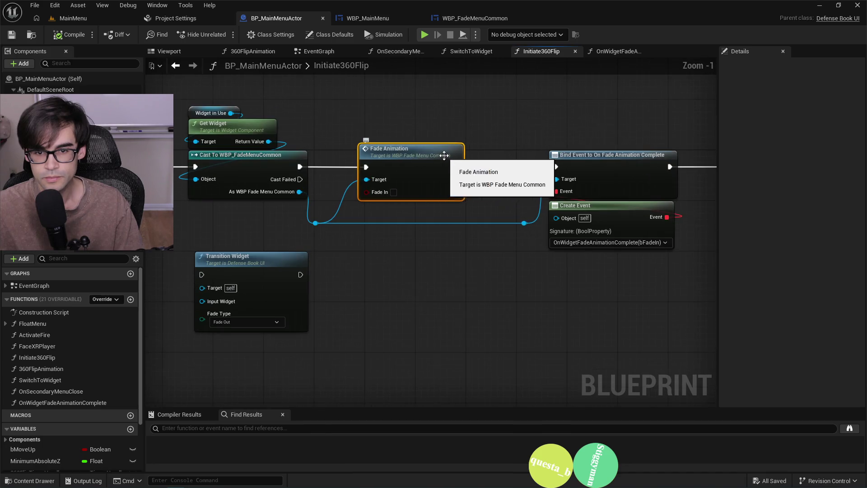
pyautogui.scroll(-1, 443, 152)
pyautogui.moveTo(443, 153)
pyautogui.mouseDown()
pyautogui.moveTo(299, 165)
pyautogui.moveTo(542, 131)
pyautogui.moveTo(809, 193)
pyautogui.mouseUp()
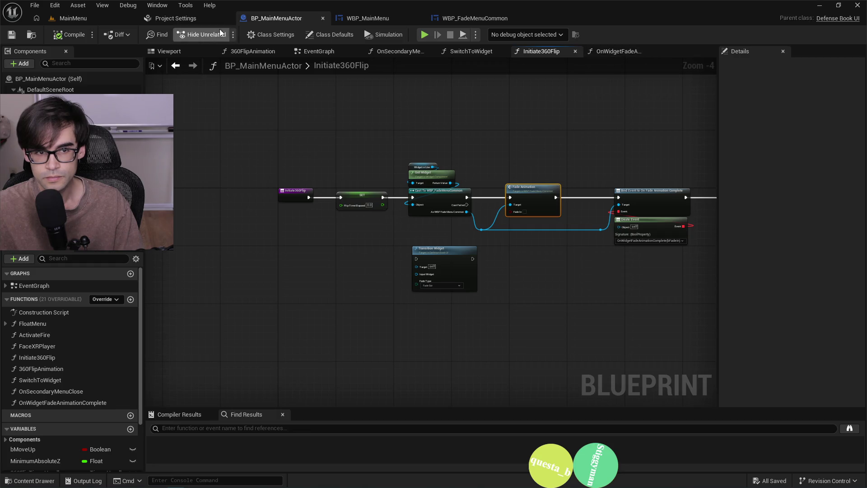
pyautogui.moveTo(603, 78)
pyautogui.mouseDown()
pyautogui.moveTo(451, 136)
pyautogui.moveTo(234, 142)
pyautogui.moveTo(542, 131)
pyautogui.mouseUp()
pyautogui.click(383, 19)
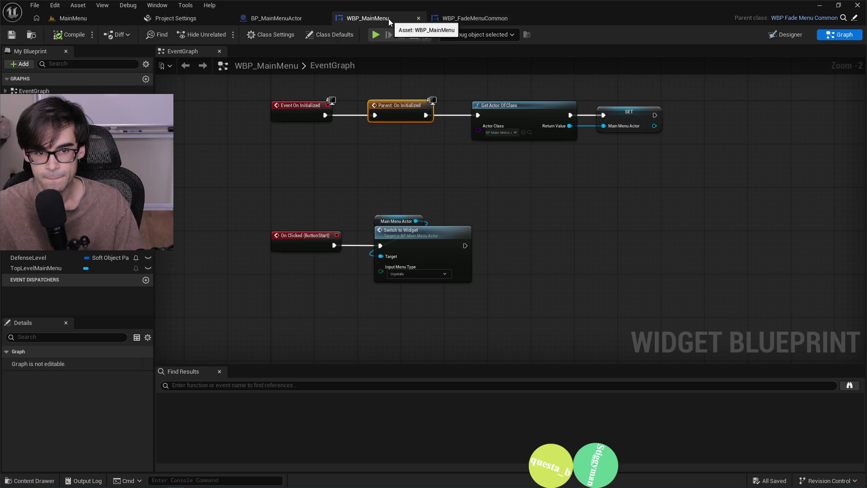
pyautogui.click(479, 18)
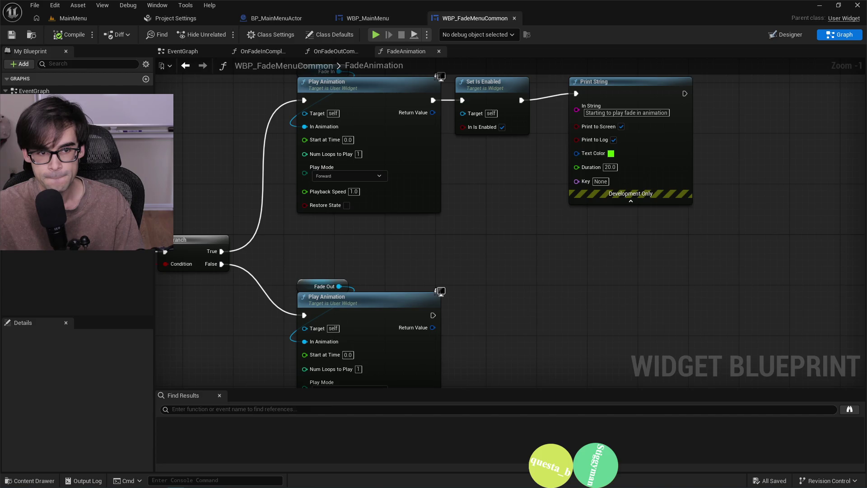
# Delete OnFadeOutComplete's debug Print String and wire Call On Fade Animation Complete into Set Is Enabled.
pyautogui.click(334, 51)
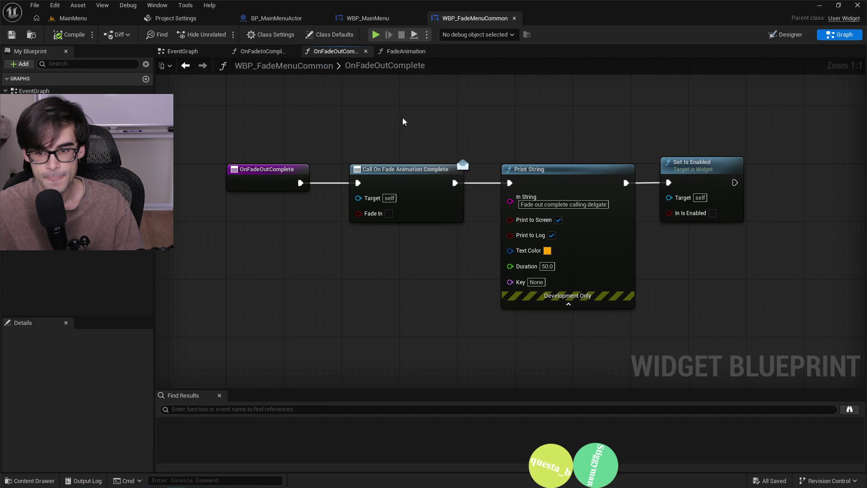
pyautogui.moveTo(503, 147); pyautogui.dragTo(554, 225)
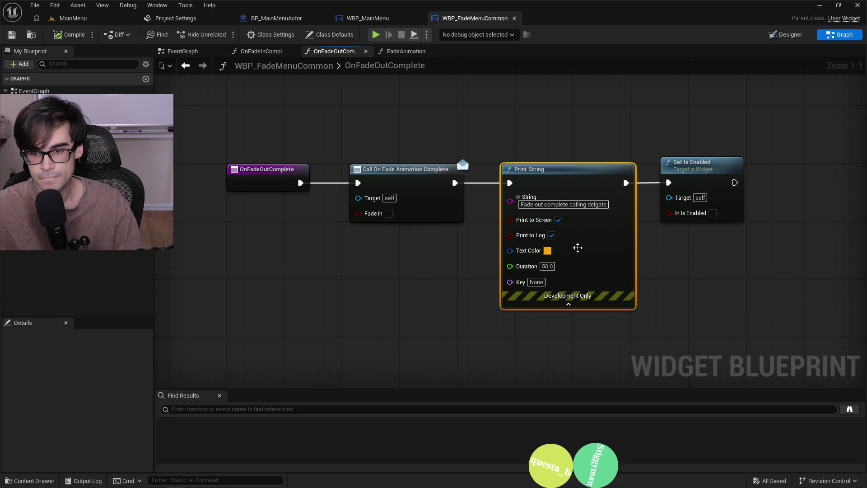
pyautogui.press('Delete')
pyautogui.moveTo(454, 183)
pyautogui.mouseDown()
pyautogui.moveTo(668, 182)
pyautogui.moveTo(510, 169)
pyautogui.moveTo(538, 172)
pyautogui.mouseUp()
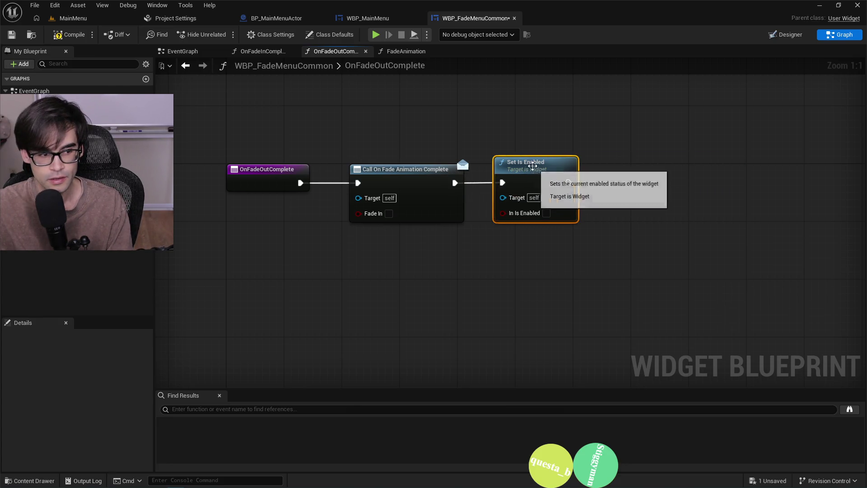
# Save the fade widget blueprint and run a quick MainMenu play test.
pyautogui.click(68, 38)
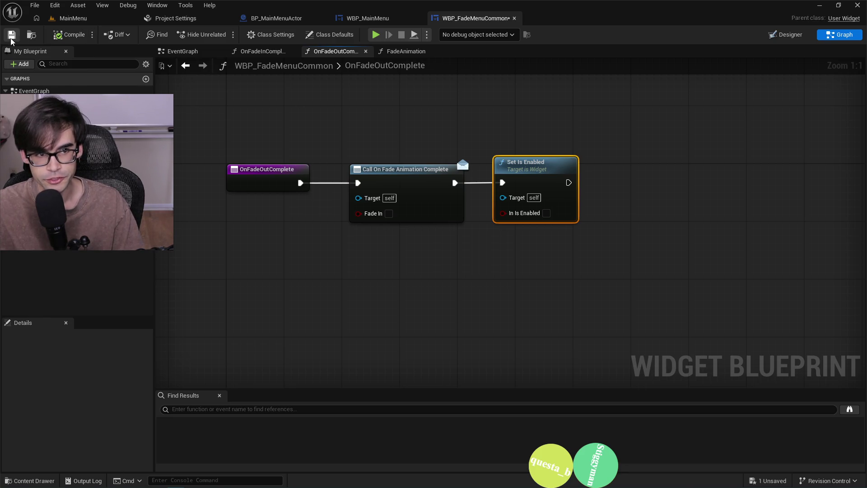
pyautogui.click(70, 17)
pyautogui.click(224, 35)
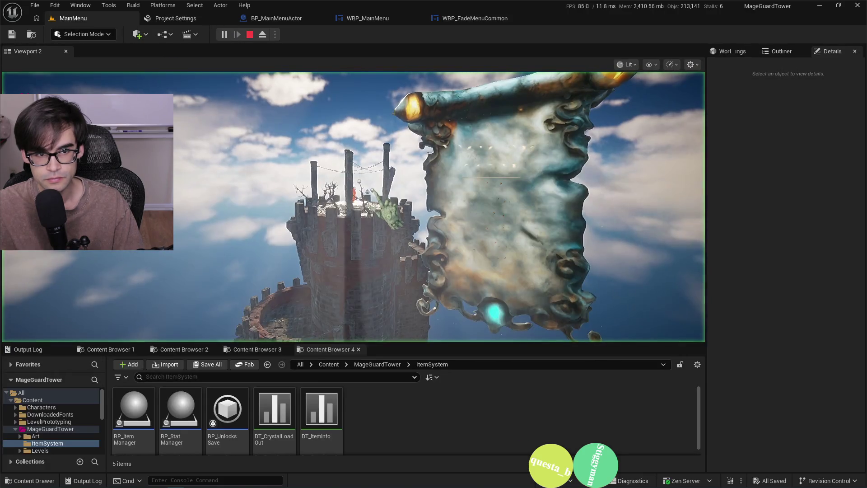
pyautogui.press('Escape')
# Delete the 'Delegates set up' Print String from WBP_FadeMenuCommon's EventGraph and compile.
pyautogui.click(462, 19)
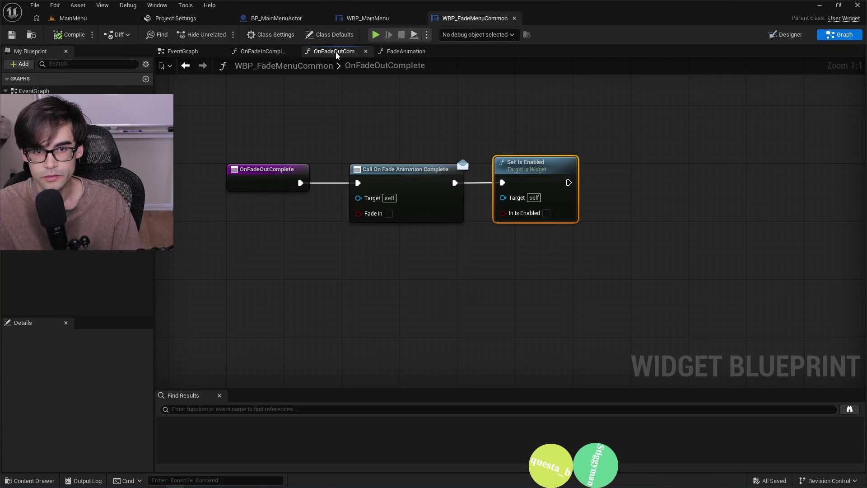
pyautogui.click(197, 52)
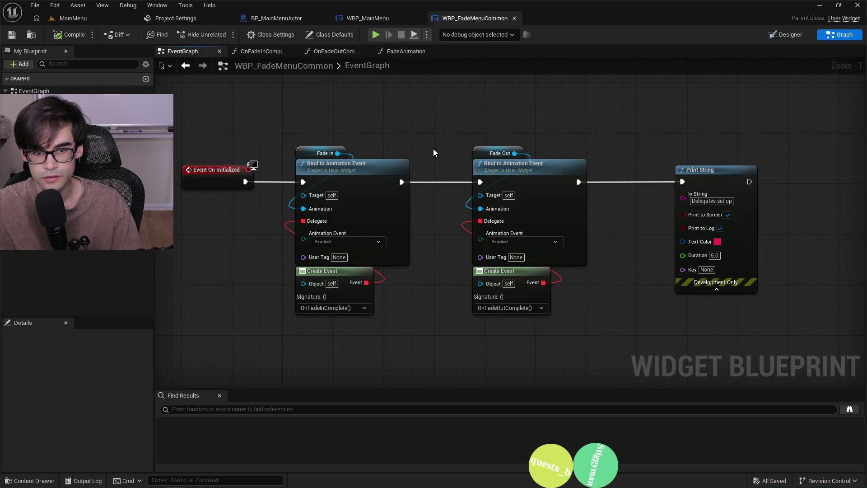
pyautogui.click(745, 271)
pyautogui.press('Delete')
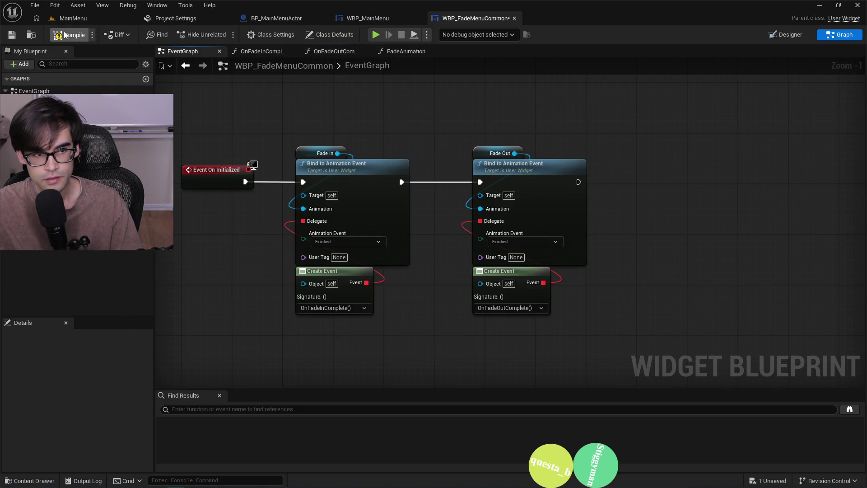
pyautogui.click(64, 35)
# Save the widget blueprint and play-test the MainMenu level's scroll menu.
pyautogui.click(14, 37)
pyautogui.click(76, 20)
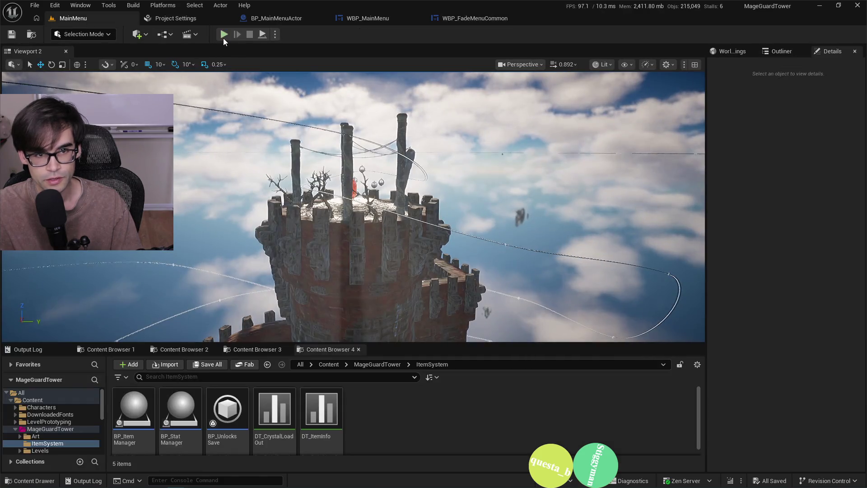
pyautogui.click(223, 36)
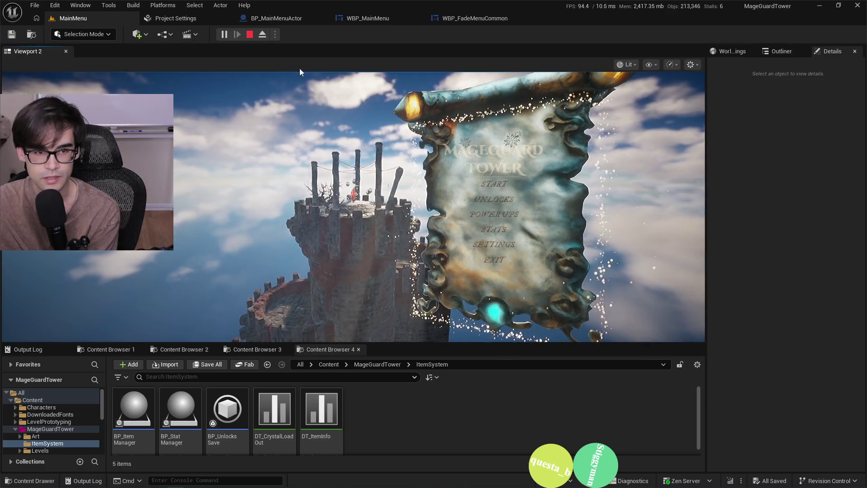
pyautogui.click(251, 35)
# Move through the blueprint tabs to BP_MainMenuActor's Initiate360Flip graph.
pyautogui.click(440, 20)
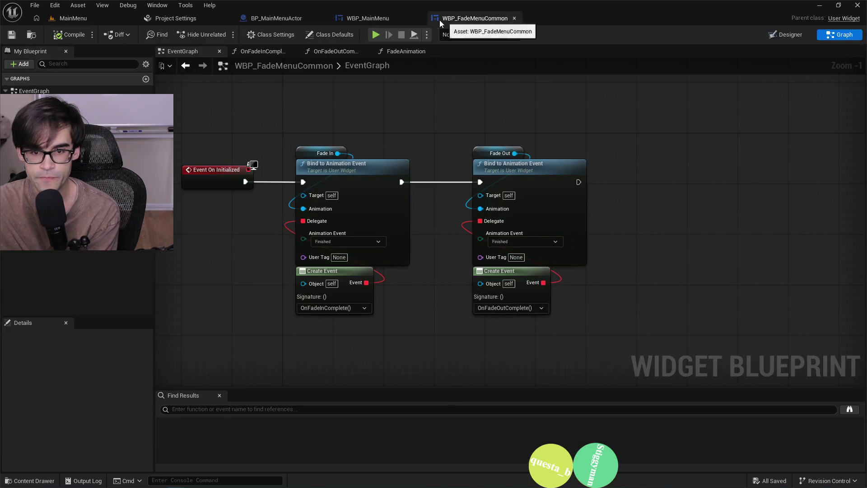
pyautogui.click(372, 22)
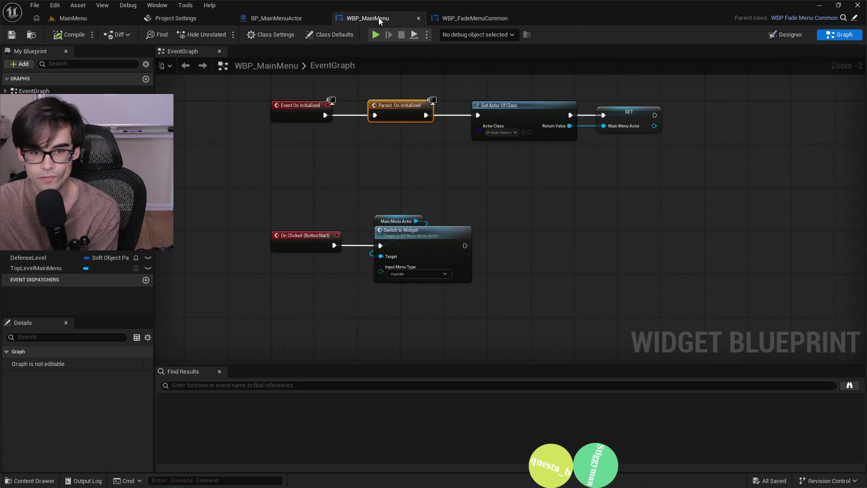
pyautogui.click(291, 20)
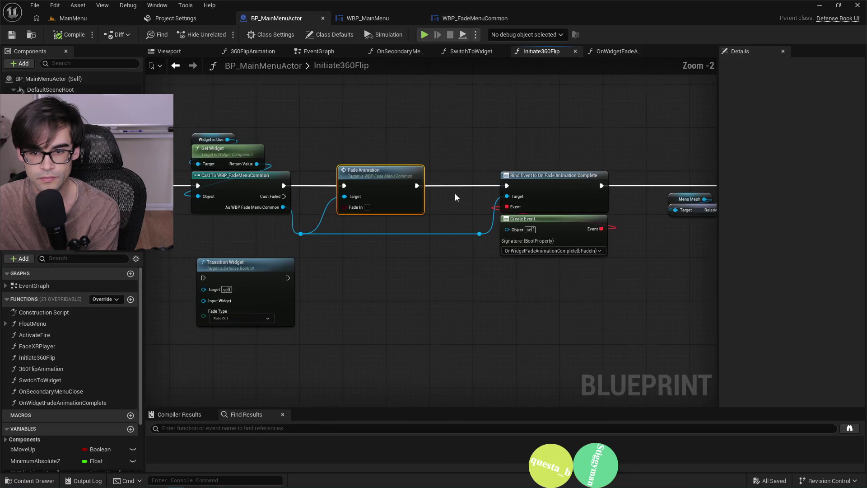
# Play the MainMenu level, pick SETTINGS to watch the menu text fade out, then stop, replay and stop.
pyautogui.moveTo(565, 172); pyautogui.dragTo(470, 171)
pyautogui.click(83, 21)
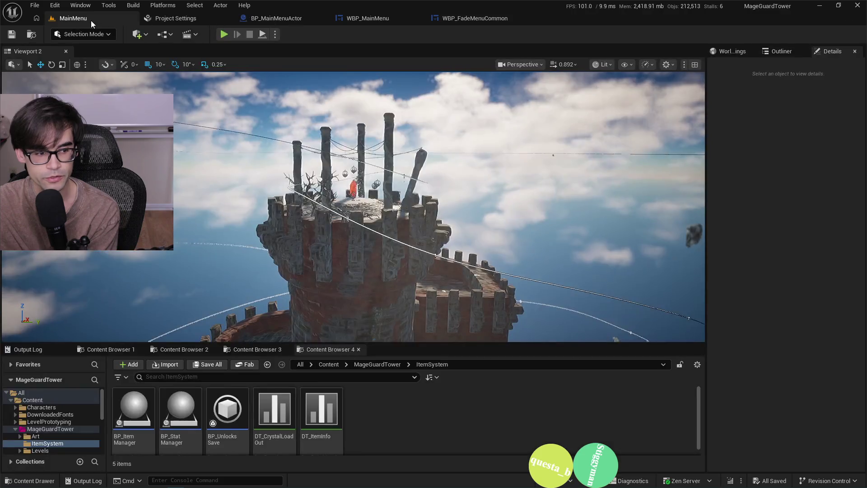
pyautogui.click(224, 35)
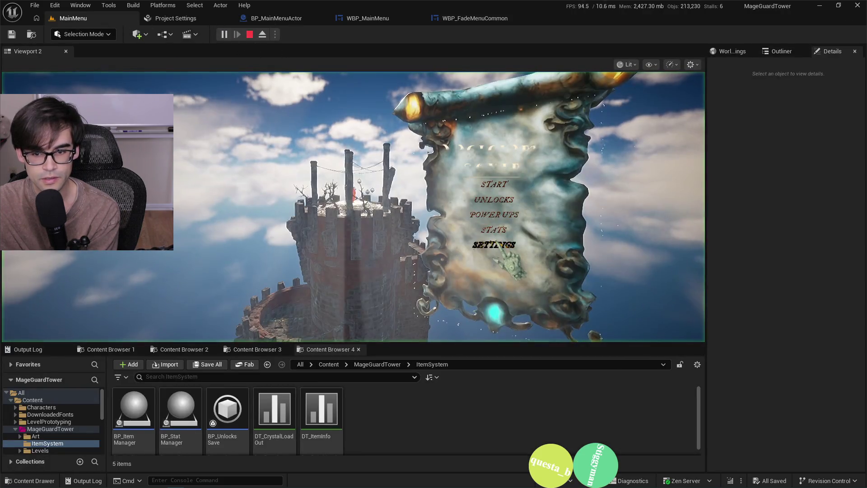
pyautogui.click(500, 242)
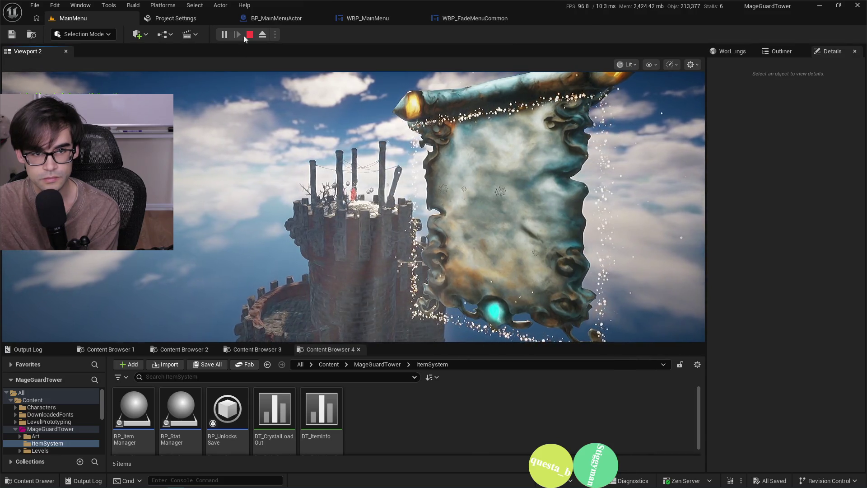
pyautogui.click(250, 34)
pyautogui.click(224, 35)
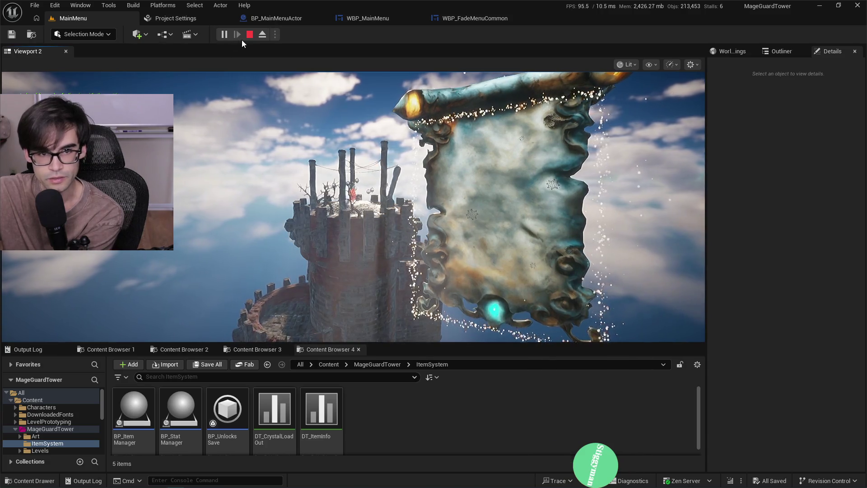
pyautogui.click(252, 40)
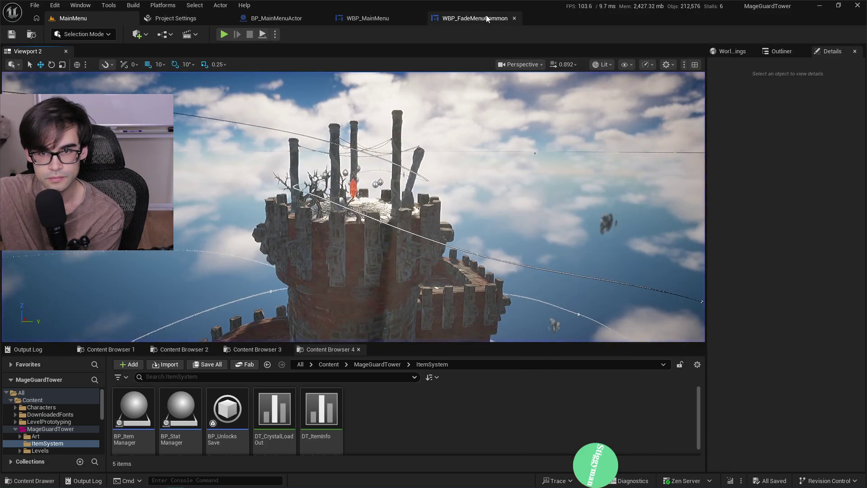
# Open BP_MainMenuActor's EventGraph and select the unconnected Event OnFadeComplete node.
pyautogui.click(469, 19)
pyautogui.click(384, 20)
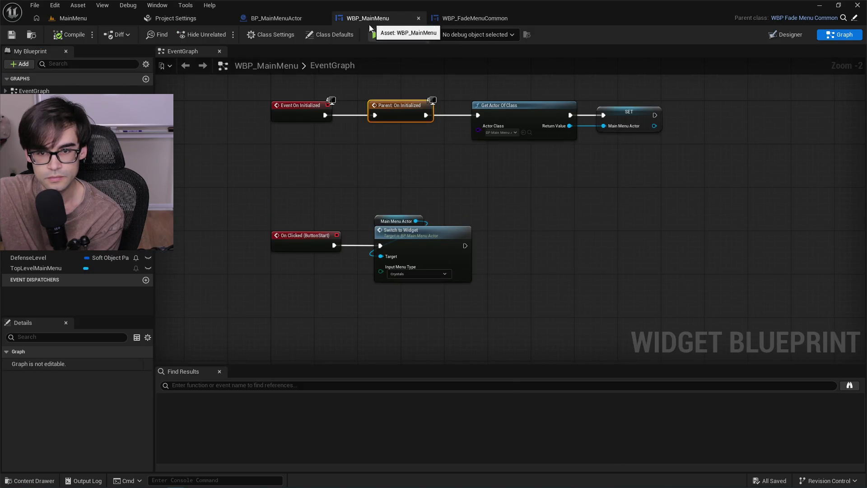
pyautogui.click(271, 18)
pyautogui.moveTo(301, 106)
pyautogui.mouseDown()
pyautogui.moveTo(420, 109)
pyautogui.moveTo(488, 128)
pyautogui.moveTo(575, 122)
pyautogui.moveTo(508, 138)
pyautogui.mouseUp()
pyautogui.click(318, 53)
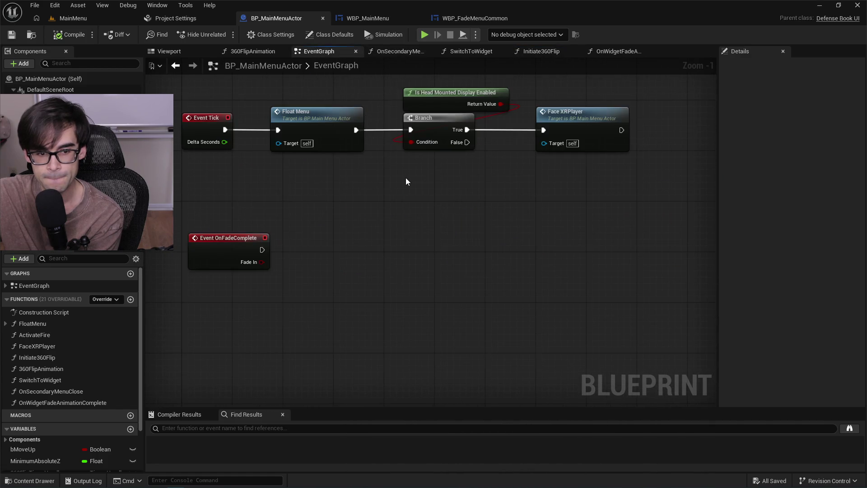
pyautogui.moveTo(411, 182)
pyautogui.mouseDown()
pyautogui.moveTo(538, 329)
pyautogui.moveTo(501, 226)
pyautogui.mouseUp()
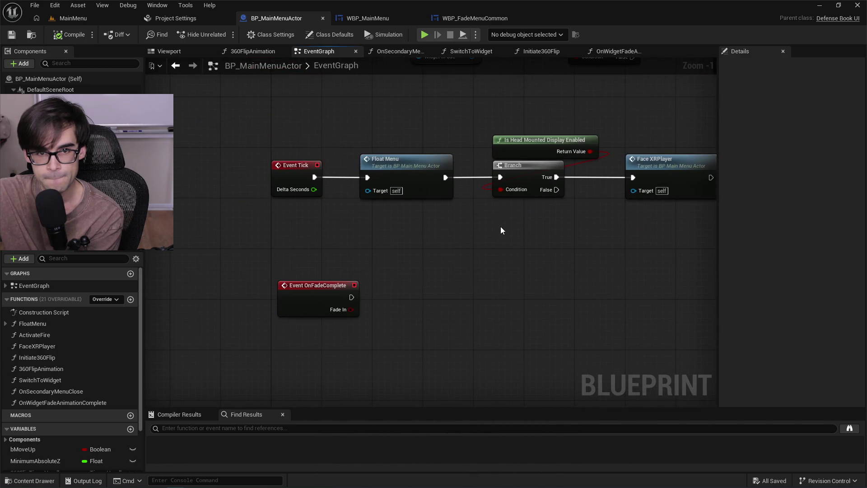
pyautogui.moveTo(264, 277); pyautogui.dragTo(376, 293)
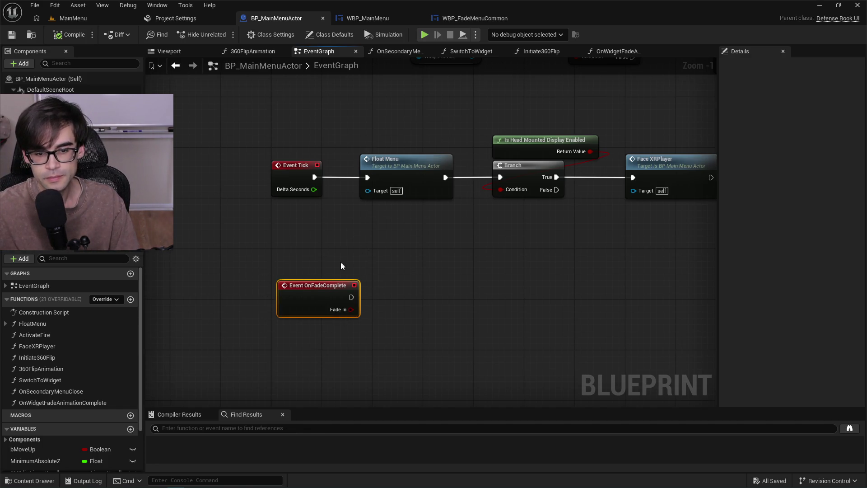
pyautogui.moveTo(341, 266)
pyautogui.mouseDown()
pyautogui.moveTo(348, 236)
pyautogui.moveTo(322, 234)
pyautogui.mouseUp()
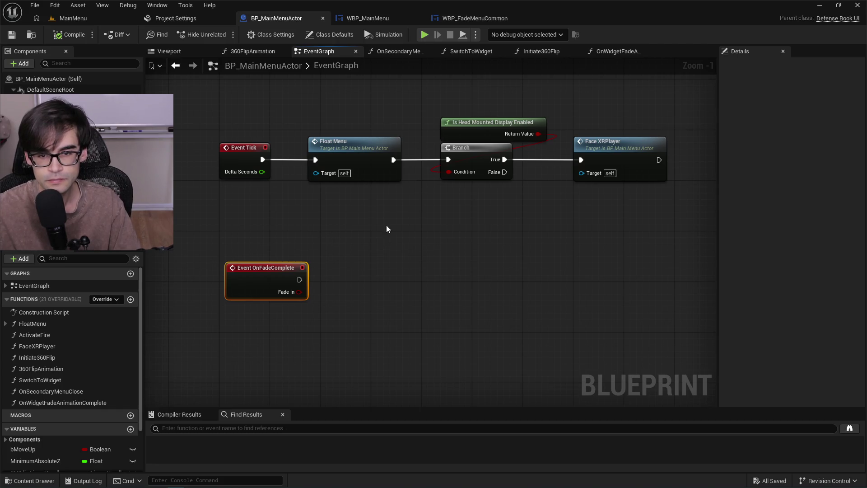
# Compare the WBP_MainMenu and WBP_FadeMenuCommon blueprints, then return to BP_MainMenuActor zoomed out to -5.
pyautogui.click(370, 22)
pyautogui.click(453, 17)
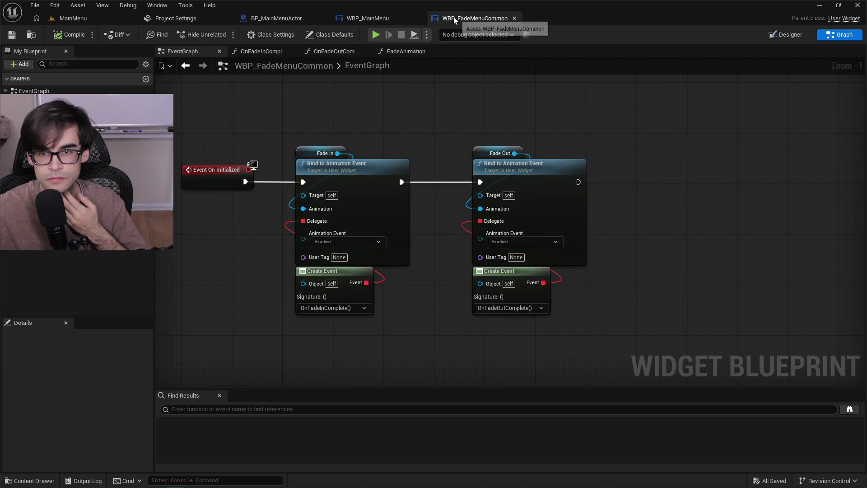
pyautogui.click(367, 18)
pyautogui.click(274, 17)
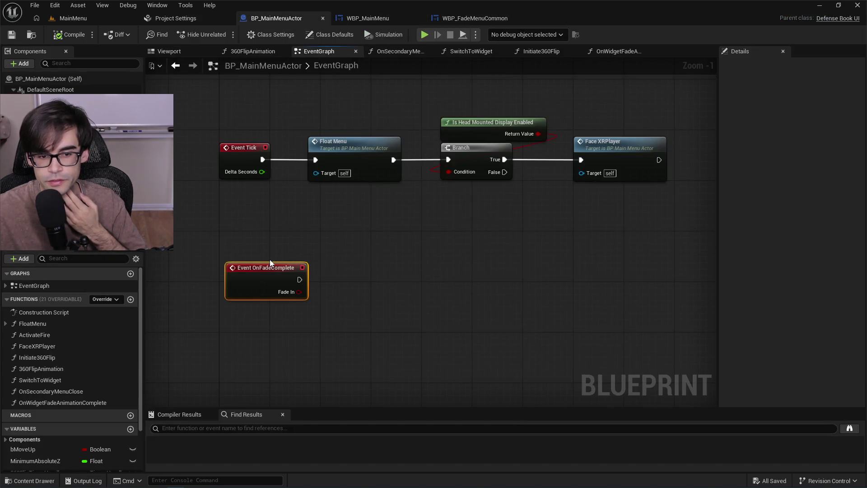
pyautogui.click(378, 20)
pyautogui.click(284, 19)
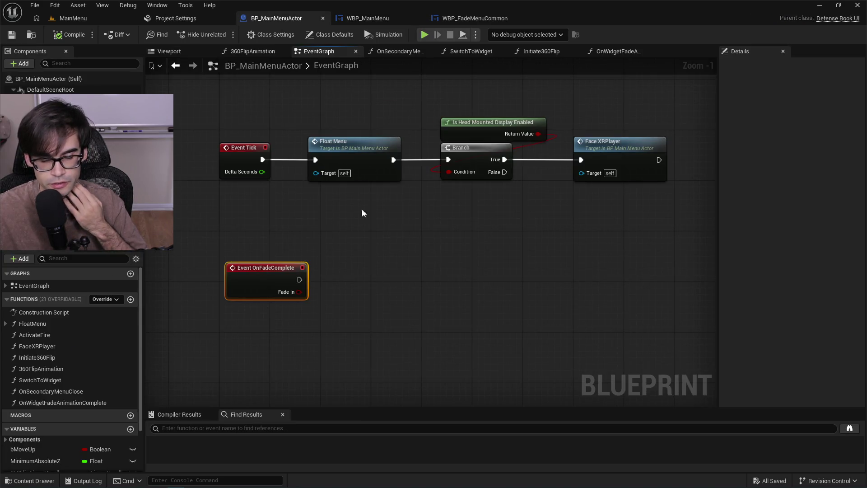
pyautogui.click(368, 18)
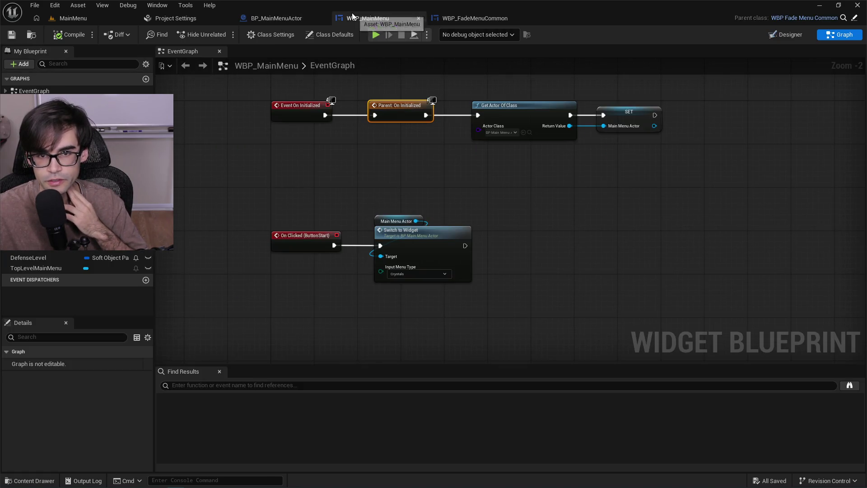
pyautogui.click(475, 17)
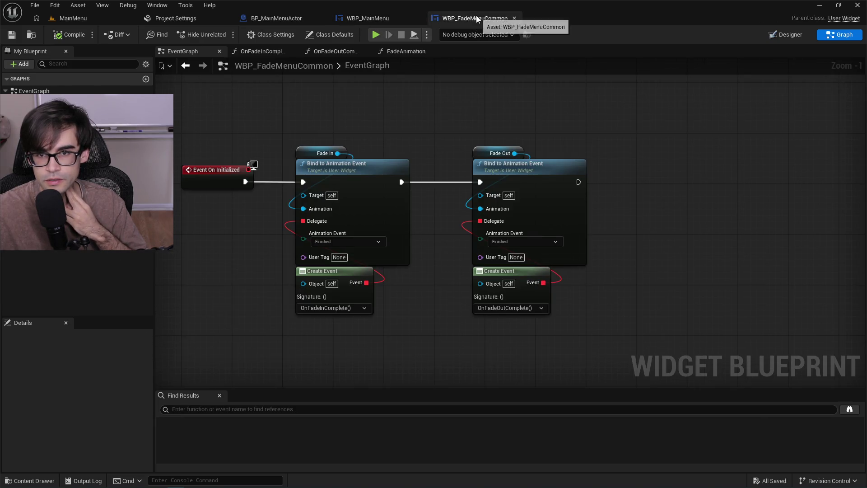
pyautogui.click(272, 20)
pyautogui.scroll(-4, 434, 228)
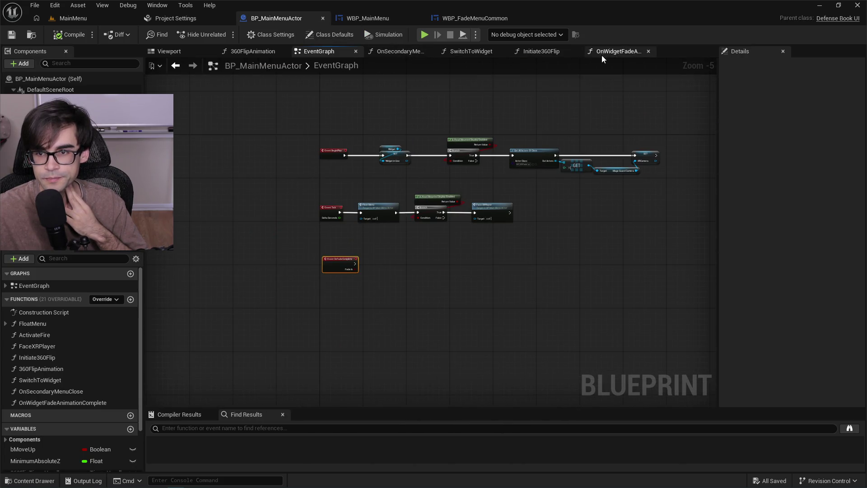
# Review the Initiate360Flip and OnWidgetFadeAnimationComplete graphs, including the bind event nodes.
pyautogui.click(541, 51)
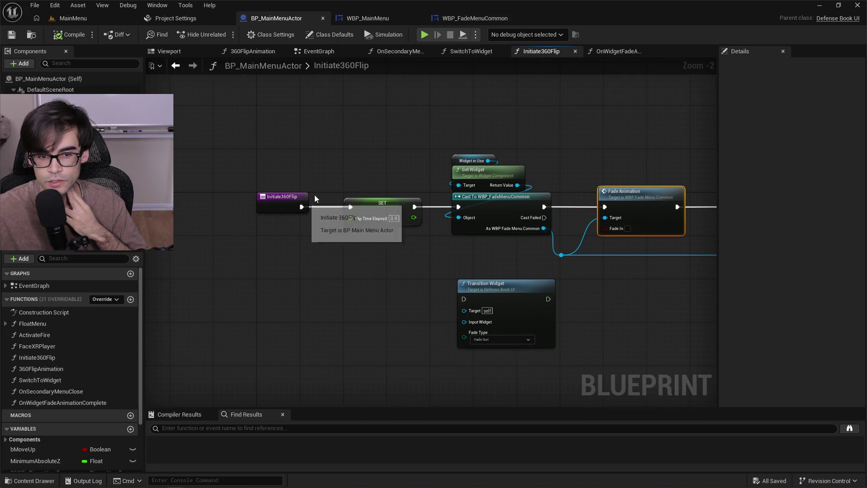
pyautogui.click(616, 51)
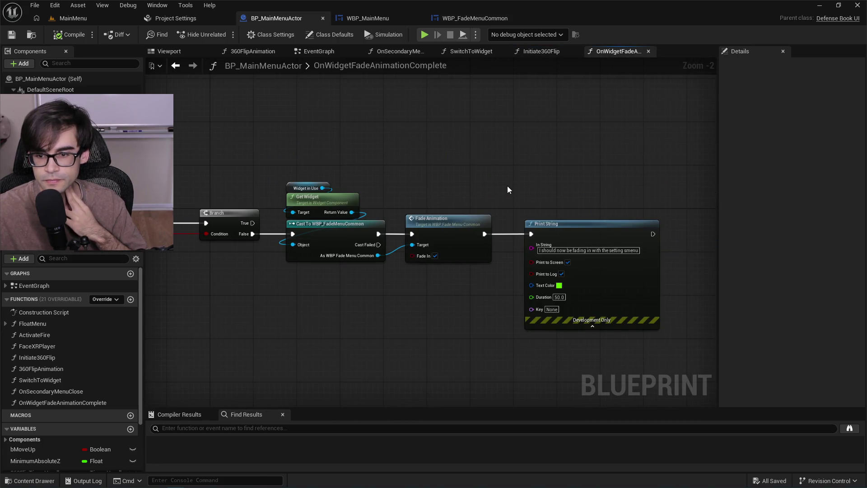
pyautogui.moveTo(502, 198)
pyautogui.mouseDown()
pyautogui.moveTo(662, 189)
pyautogui.moveTo(617, 196)
pyautogui.mouseUp()
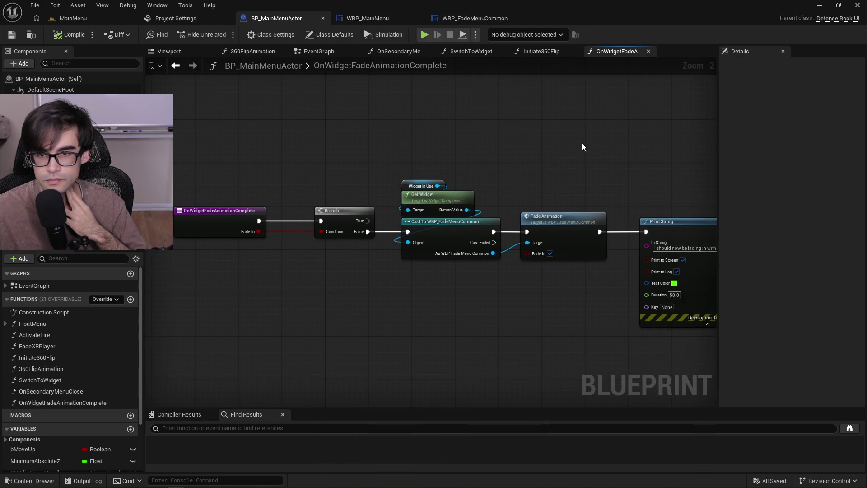
pyautogui.click(544, 51)
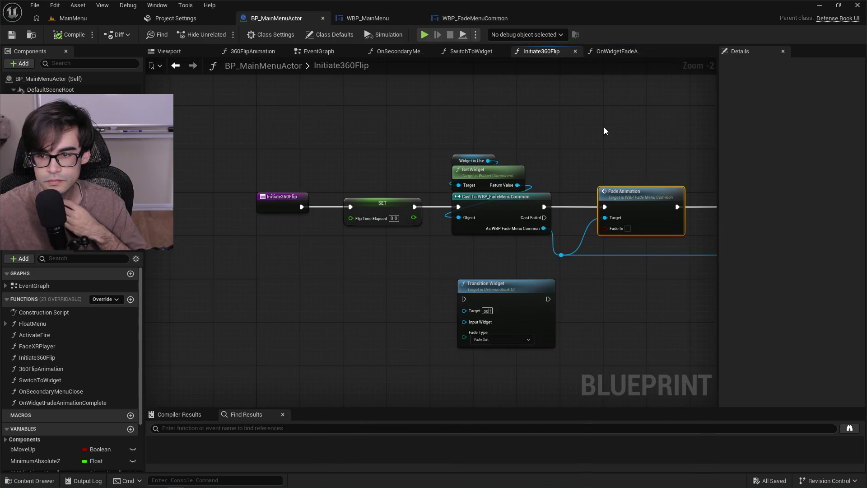
pyautogui.moveTo(605, 131); pyautogui.dragTo(308, 139)
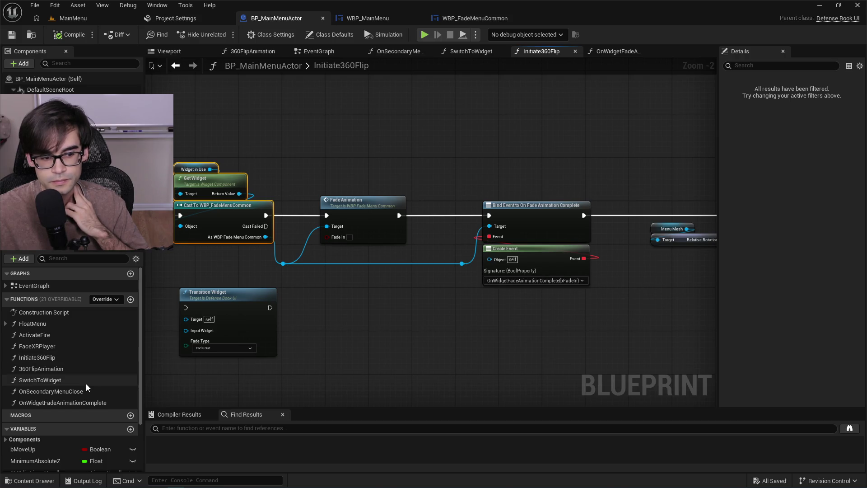
pyautogui.scroll(-3, 85, 383)
# Open OnWidgetFadeAnimationComplete and jump from its Fade Animation node into WBP_FadeMenuCommon.
pyautogui.doubleClick(81, 335)
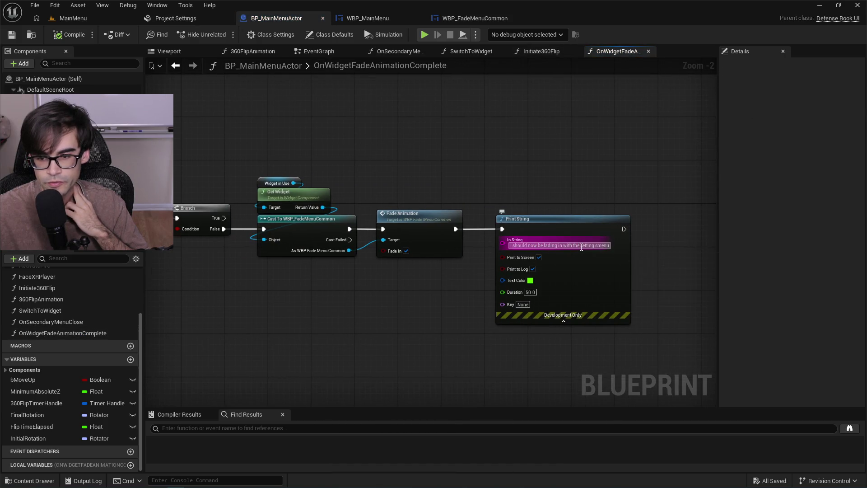
pyautogui.moveTo(383, 297); pyautogui.dragTo(449, 288)
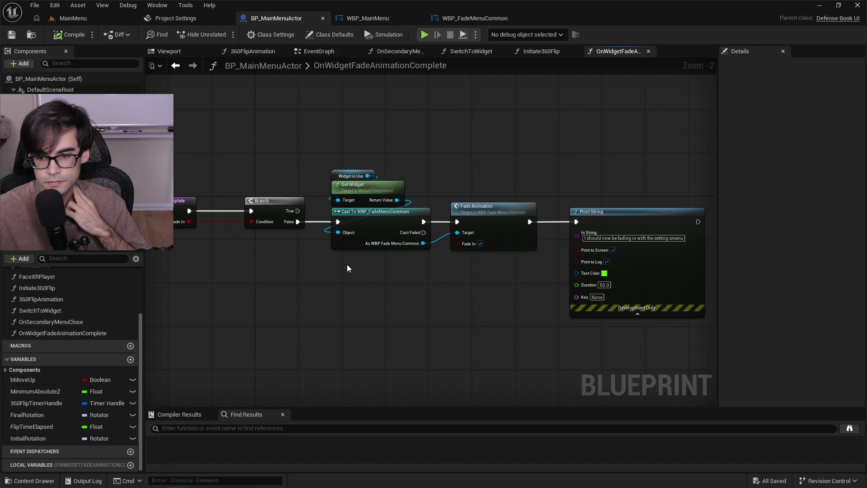
pyautogui.doubleClick(505, 211)
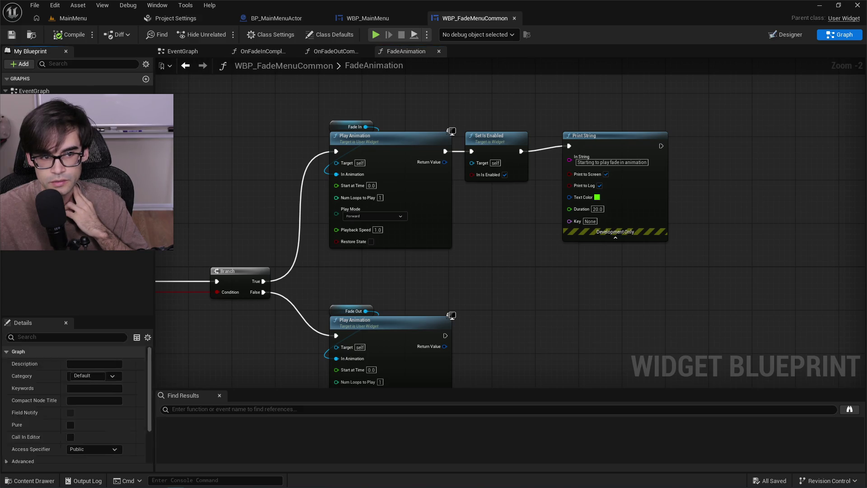
# Inspect the OnFadeInComplete, OnFadeOutComplete and FadeAnimation graphs, then go back to the MainMenu level.
pyautogui.click(260, 51)
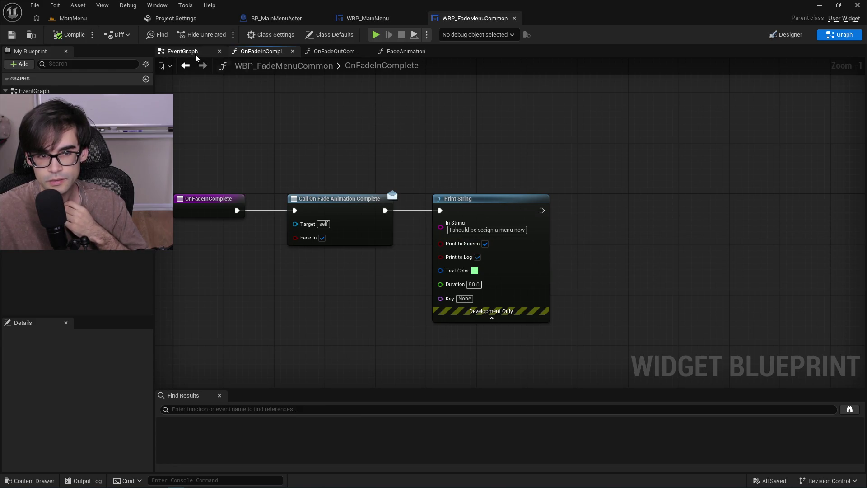
pyautogui.click(336, 51)
pyautogui.click(402, 51)
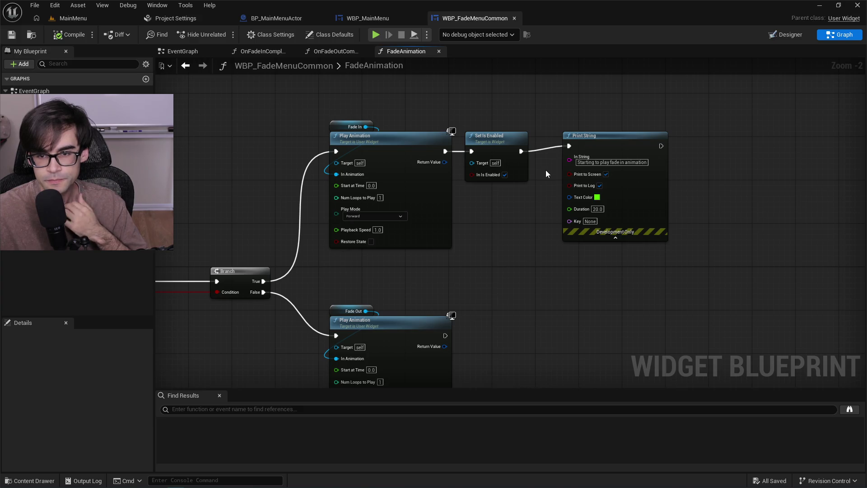
pyautogui.moveTo(401, 95)
pyautogui.mouseDown()
pyautogui.moveTo(470, 93)
pyautogui.moveTo(481, 102)
pyautogui.mouseUp()
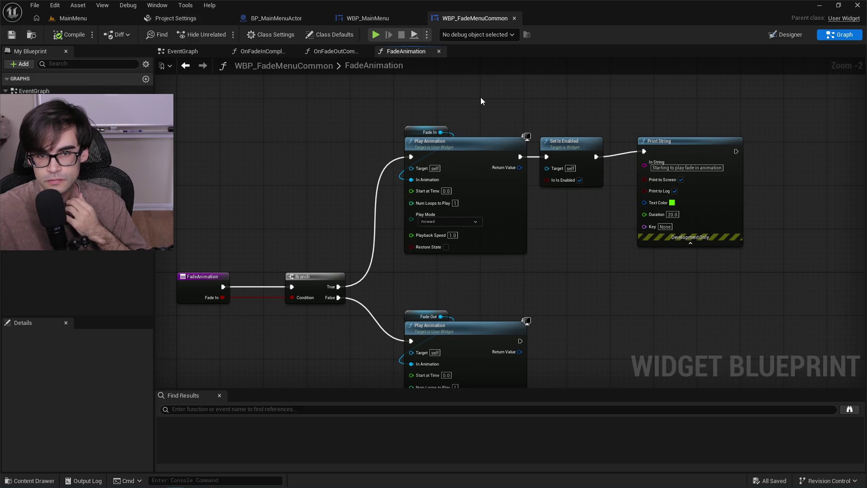
pyautogui.click(72, 19)
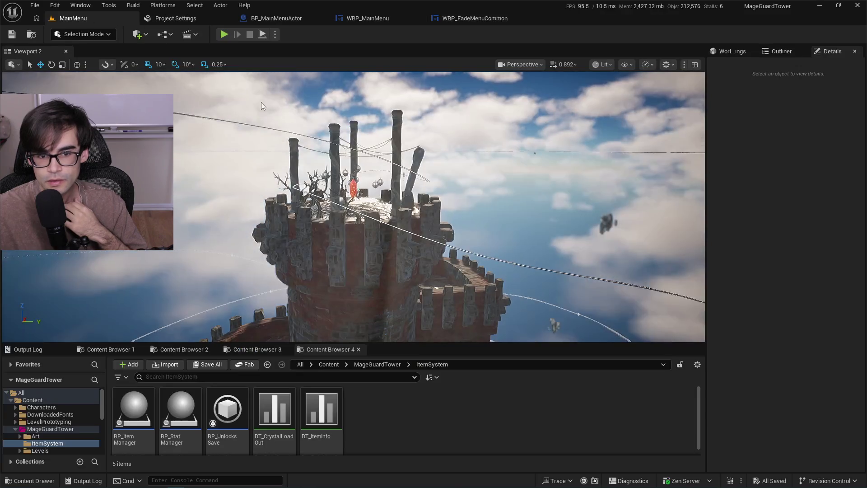
# Enlarge the Content Browser and check the UI/MainMenu, StartTransition, Levels and ItemSystem browser tabs.
pyautogui.click(167, 351)
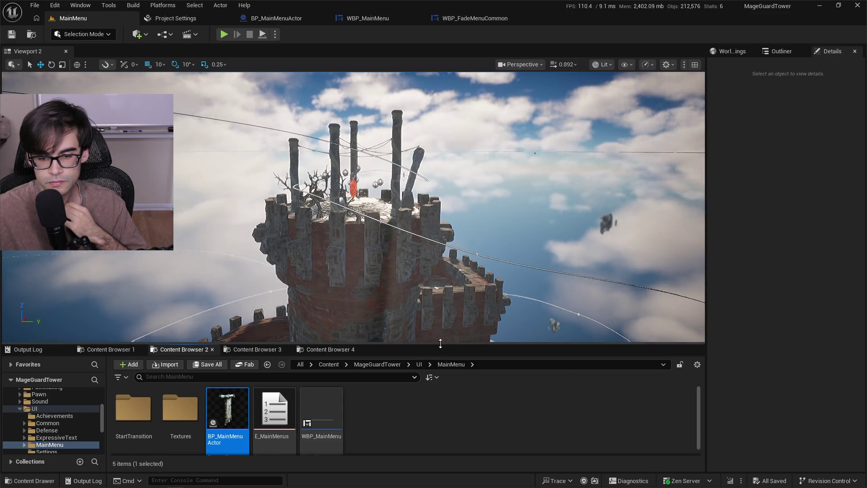
pyautogui.moveTo(437, 345); pyautogui.dragTo(435, 289)
pyautogui.click(270, 294)
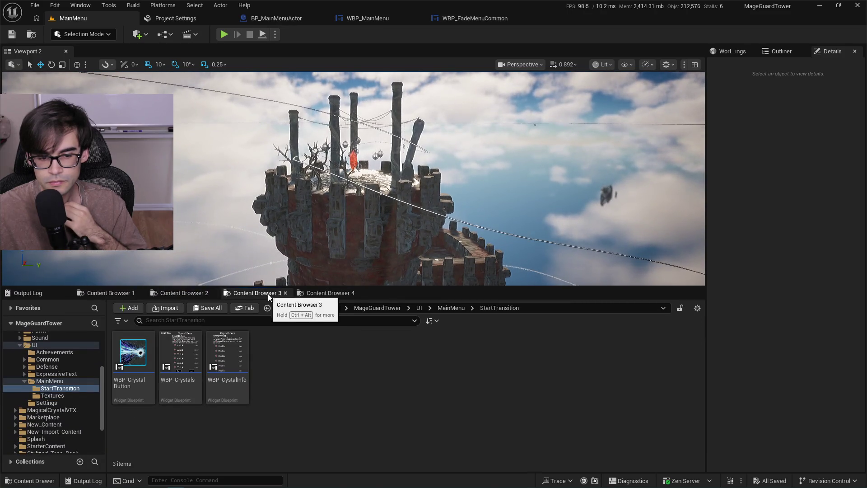
pyautogui.click(330, 293)
pyautogui.click(183, 293)
pyautogui.click(115, 294)
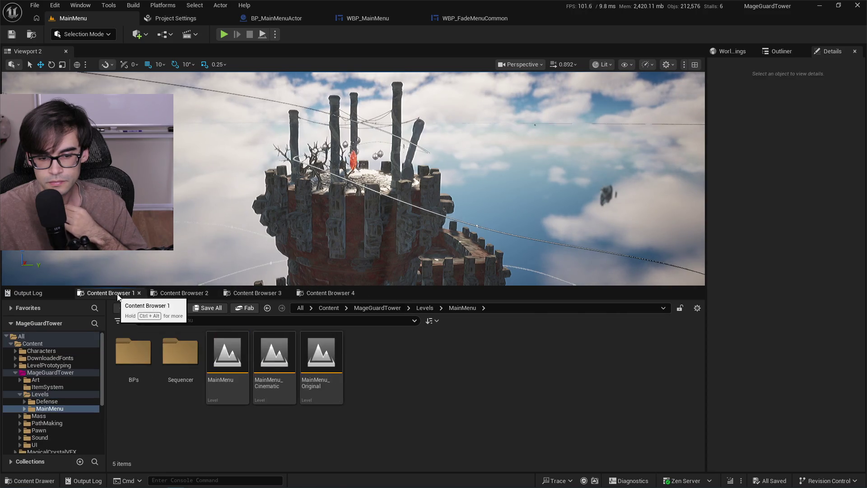
pyautogui.click(257, 293)
pyautogui.click(182, 293)
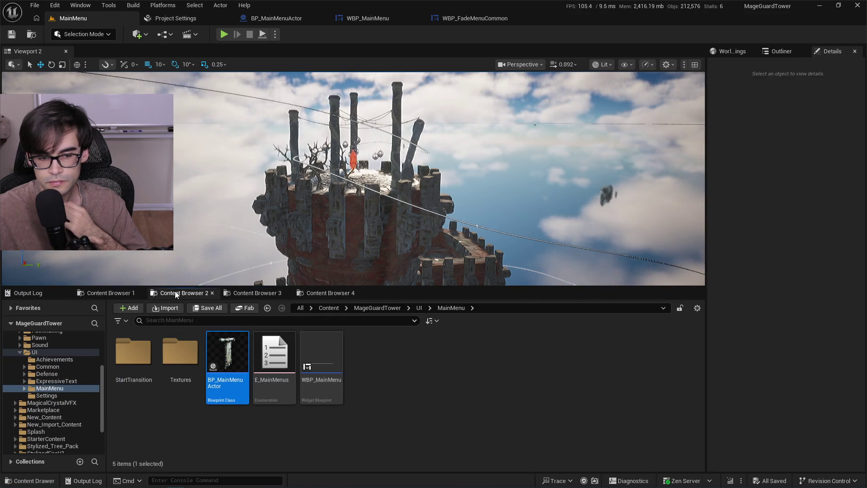
pyautogui.click(327, 293)
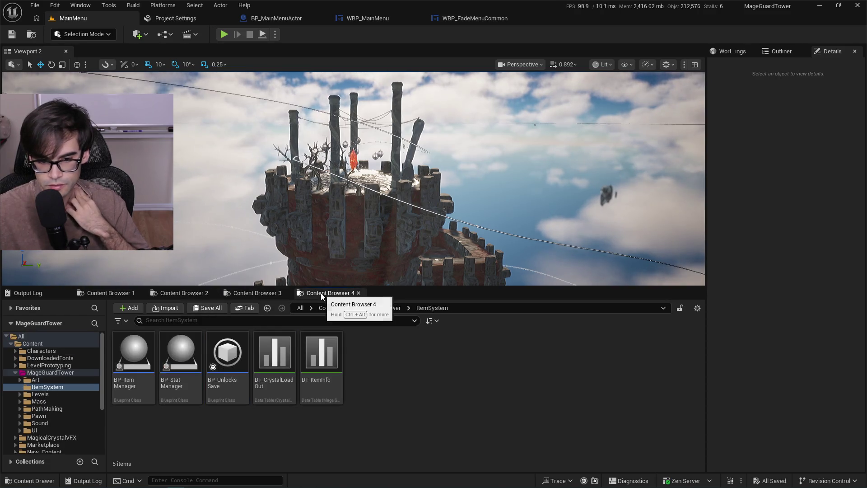
# Browse MageGuardTower > UI > Settings and open WBP_SettingsMenu.
pyautogui.click(373, 307)
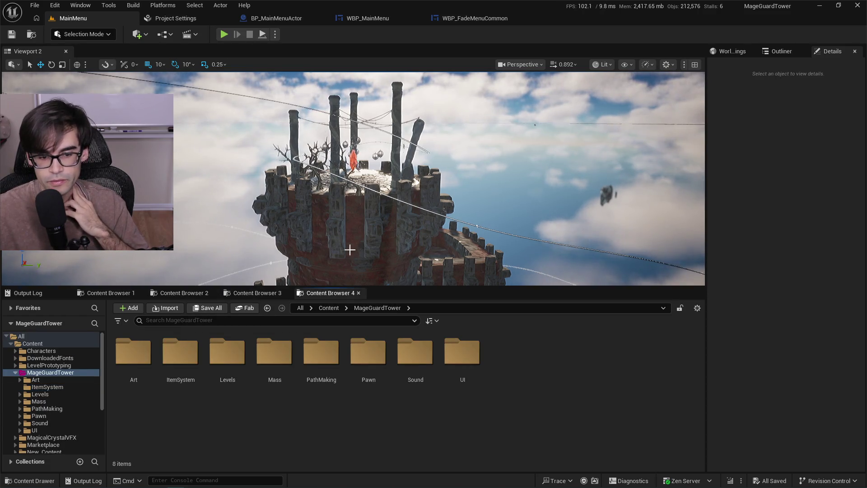
pyautogui.doubleClick(464, 363)
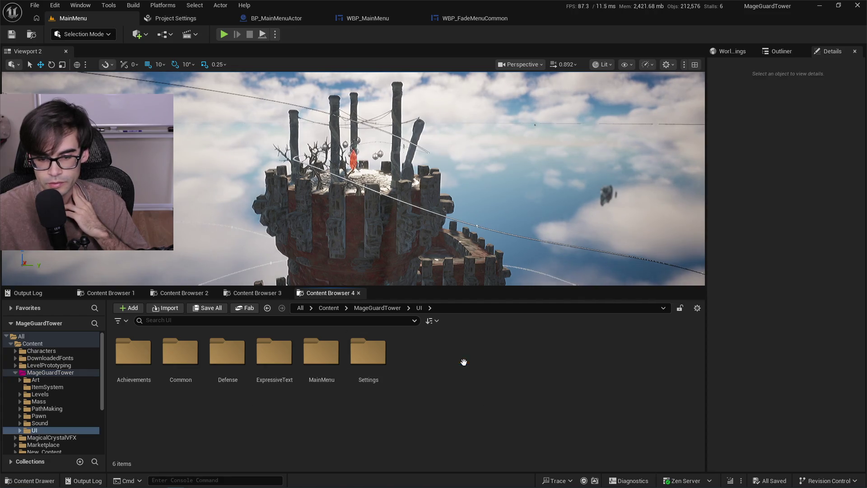
pyautogui.doubleClick(369, 361)
pyautogui.click(285, 353)
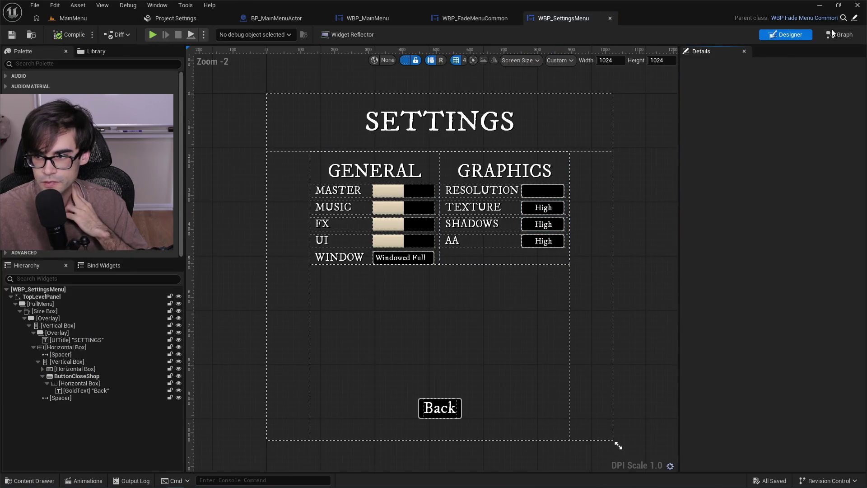
# From WBP_SettingsMenu's graph, open parent WBP_FadeMenuCommon's EventGraph and select its animation bind nodes.
pyautogui.hotkey('ctrl', 'shift', 'g')
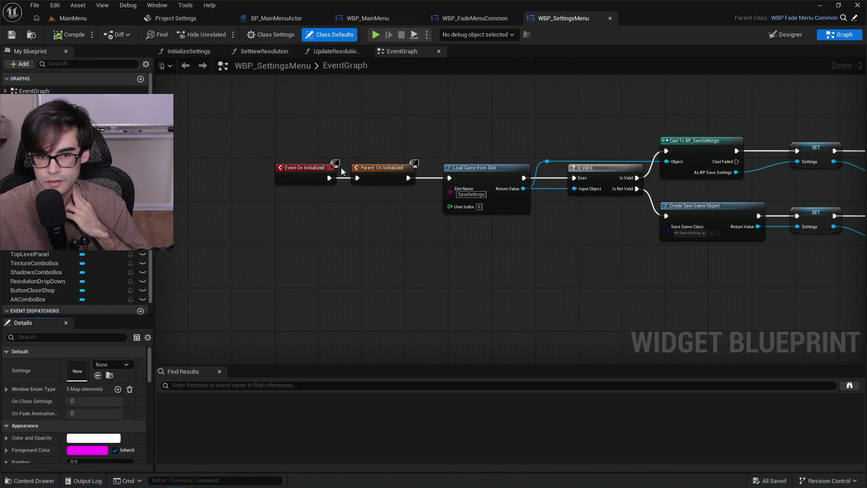
pyautogui.scroll(3, 513, 140)
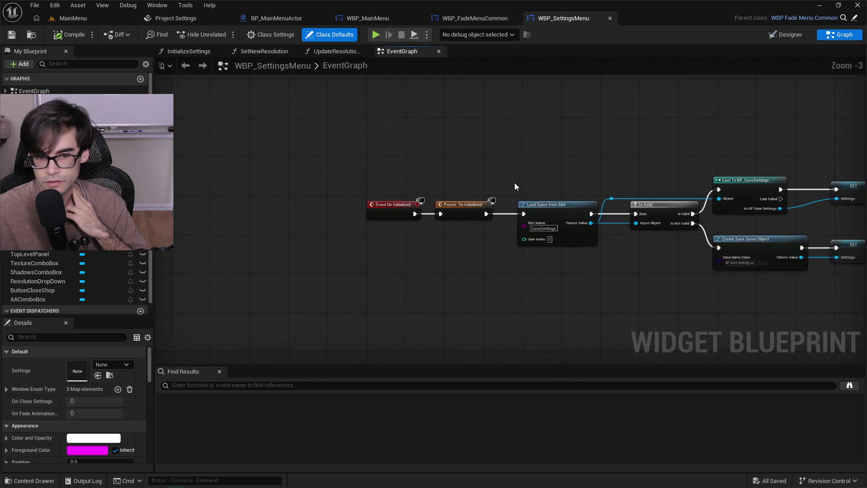
pyautogui.click(842, 18)
pyautogui.doubleClick(321, 361)
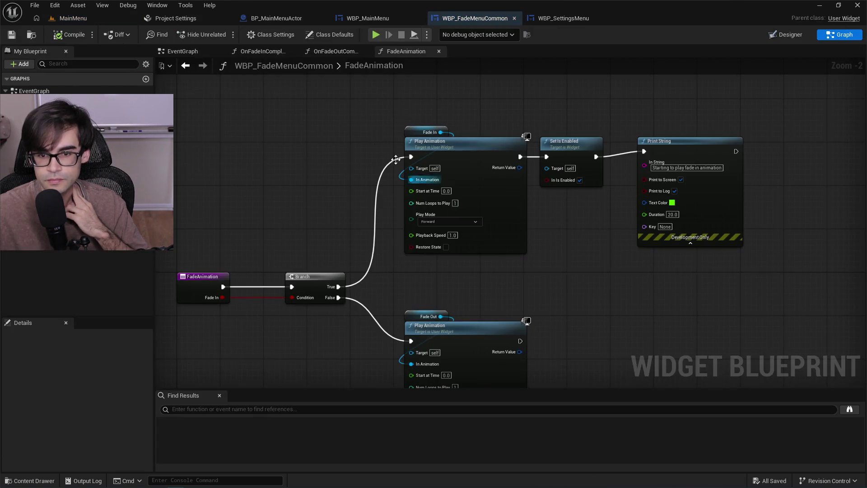
pyautogui.click(212, 52)
pyautogui.moveTo(323, 104)
pyautogui.mouseDown()
pyautogui.moveTo(612, 351)
pyautogui.moveTo(678, 343)
pyautogui.moveTo(670, 336)
pyautogui.mouseUp()
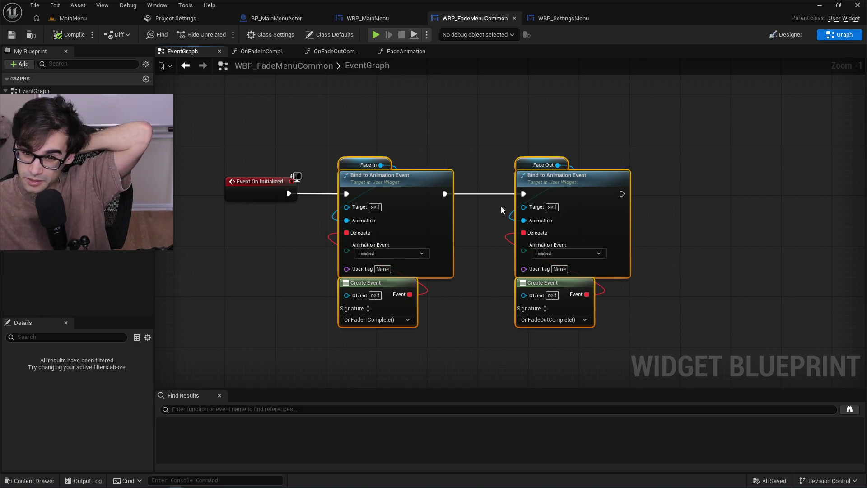
# Check WBP_MainMenu, then return to BP_MainMenuActor's OnWidgetFadeAnimationComplete graph.
pyautogui.click(379, 17)
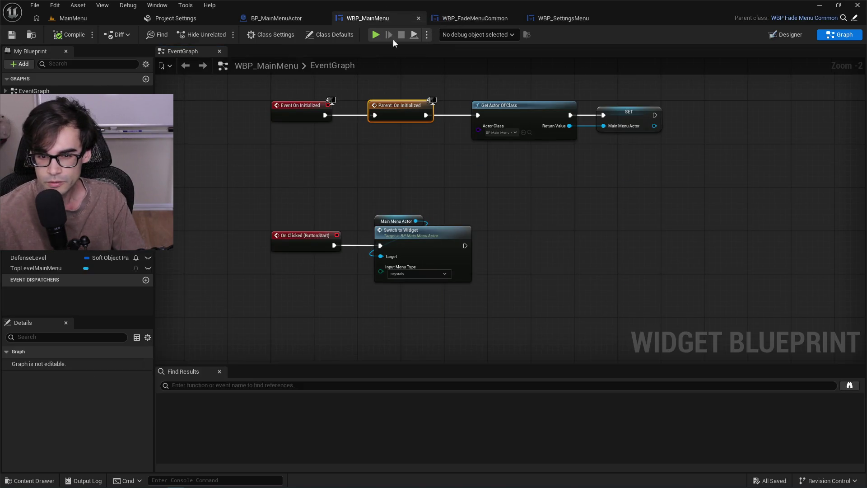
pyautogui.scroll(2, 443, 235)
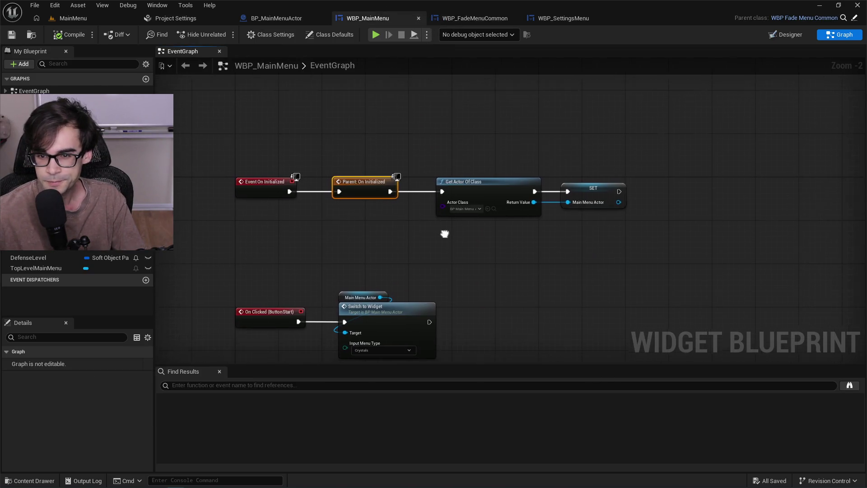
pyautogui.click(276, 18)
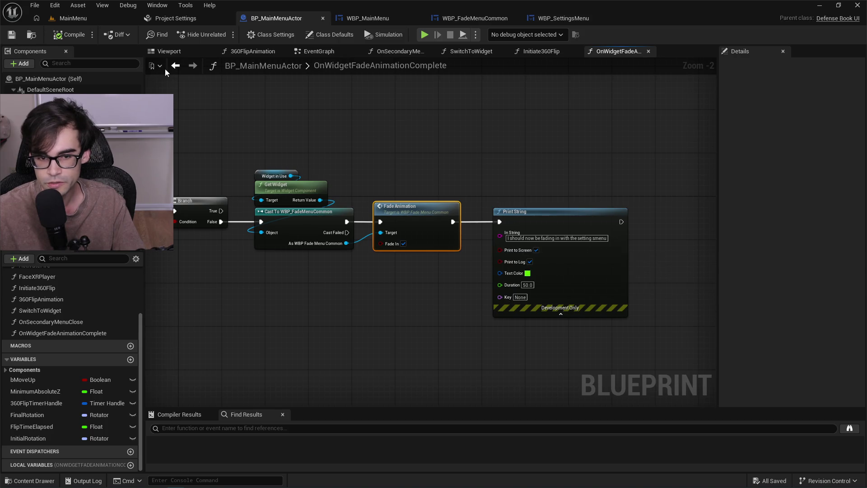
# Switch to the running MainMenu level view to watch the menu scroll fade out.
pyautogui.click(105, 17)
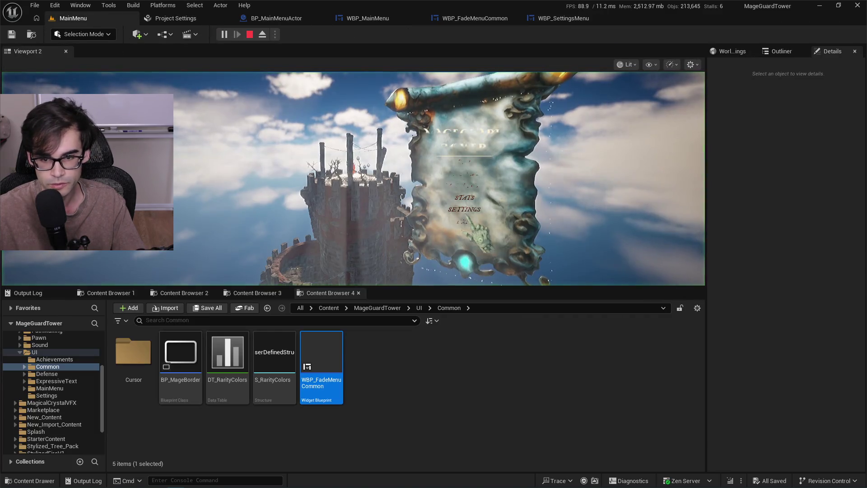
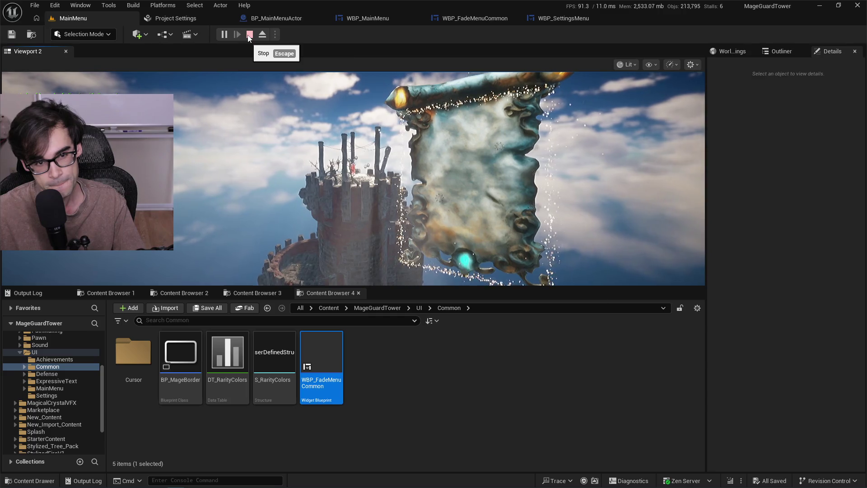
# Stop the game preview and look over the WBP_MainMenu, WBP_FadeMenuCommon and WBP_SettingsMenu graphs.
pyautogui.click(250, 35)
pyautogui.click(368, 19)
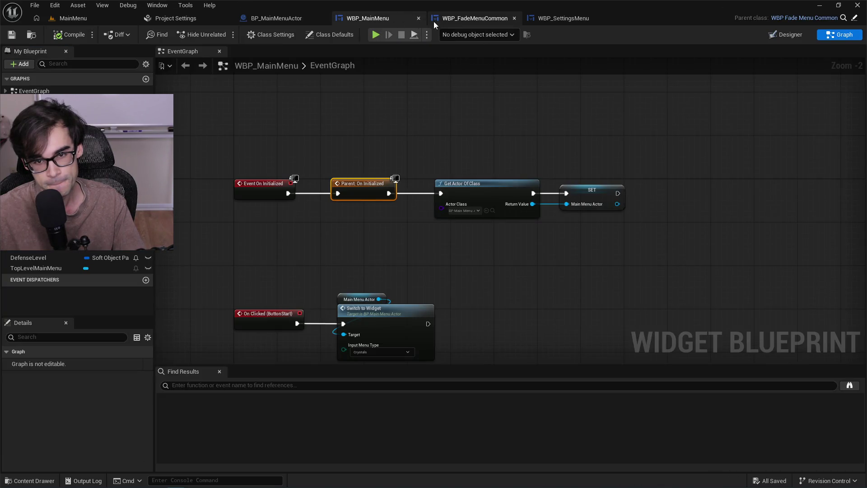
pyautogui.click(462, 20)
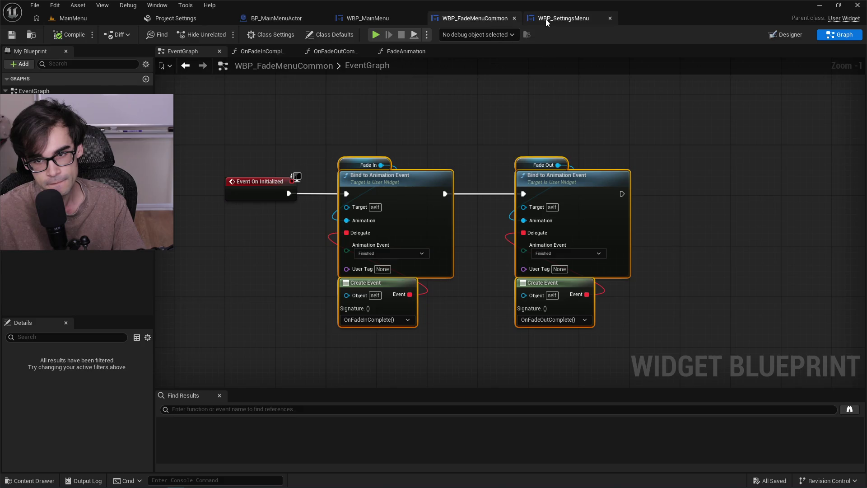
pyautogui.click(546, 18)
pyautogui.click(470, 21)
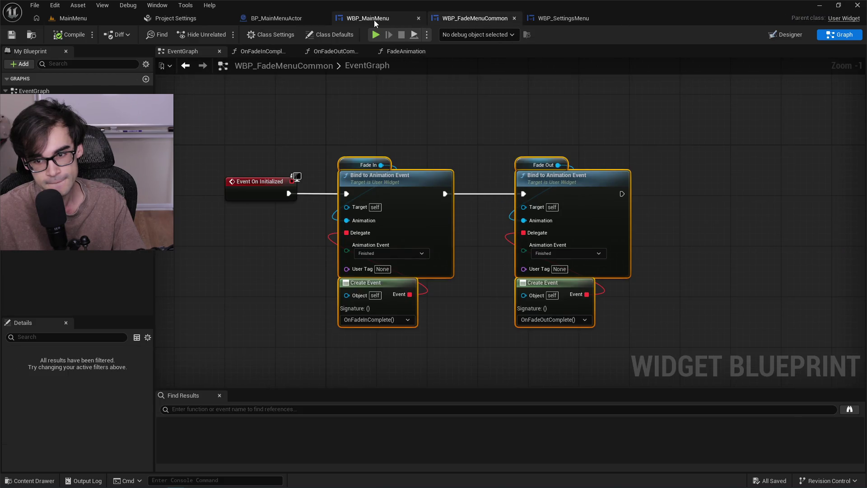
pyautogui.click(374, 20)
# In BP_MainMenuActor, open the Fade Animation function definition, then go back to the MainMenu level.
pyautogui.click(300, 19)
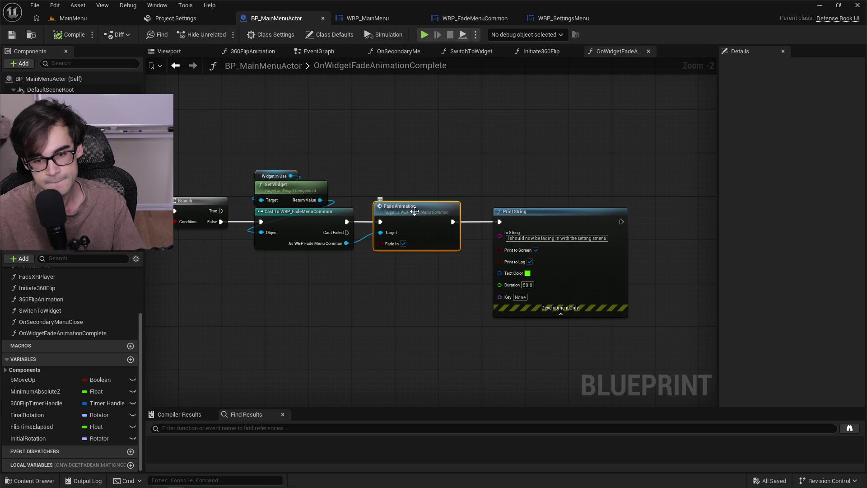
pyautogui.doubleClick(431, 209)
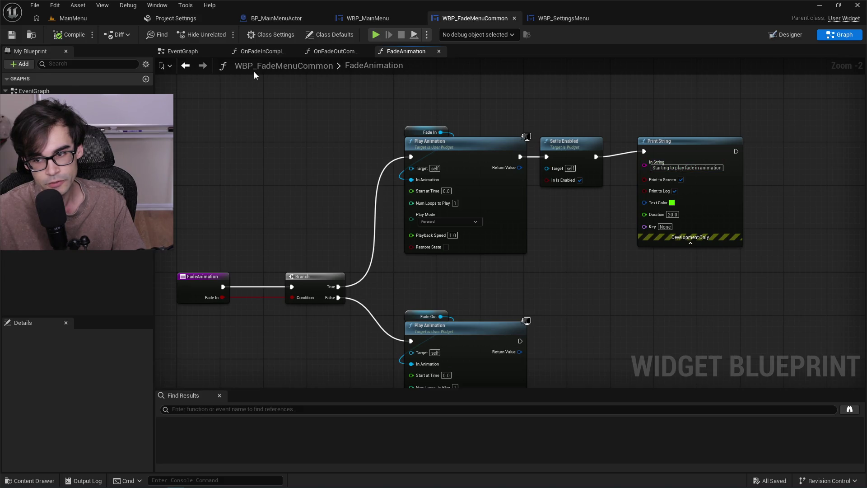
pyautogui.click(85, 22)
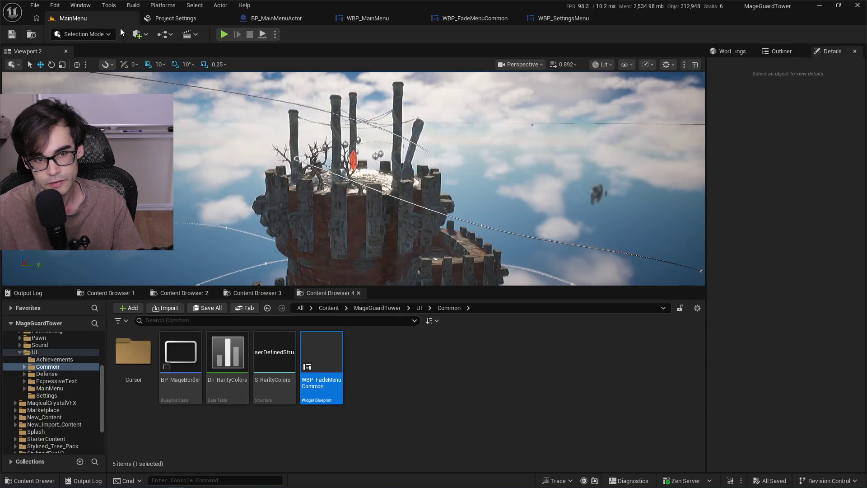
# Run a short test play, then bring up WBP_FadeMenuCommon's FadeAnimation function graph.
pyautogui.click(224, 34)
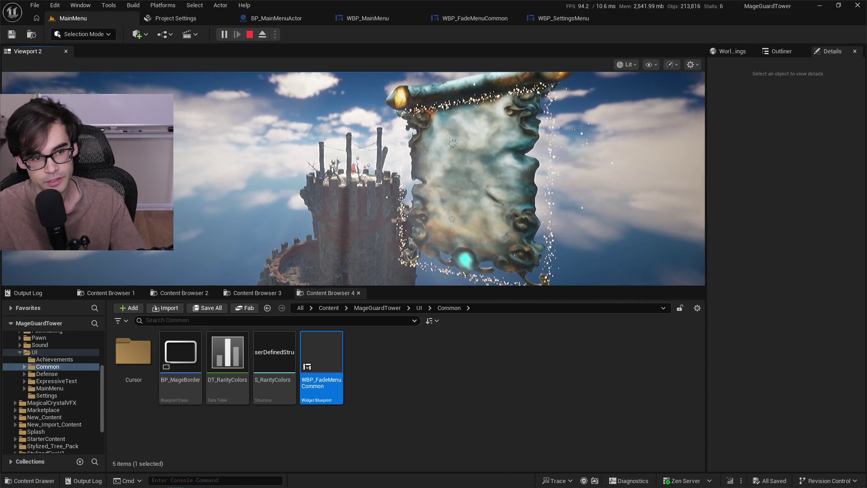
pyautogui.click(250, 35)
pyautogui.click(228, 20)
pyautogui.click(280, 19)
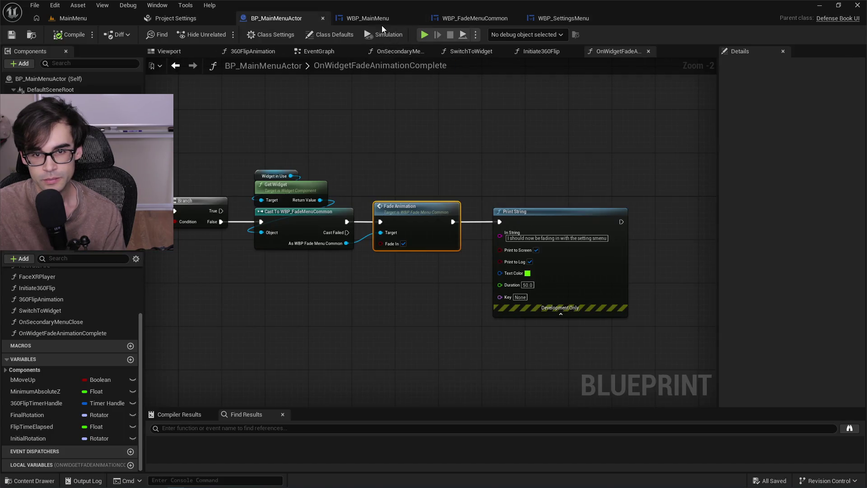
pyautogui.click(375, 21)
pyautogui.click(458, 17)
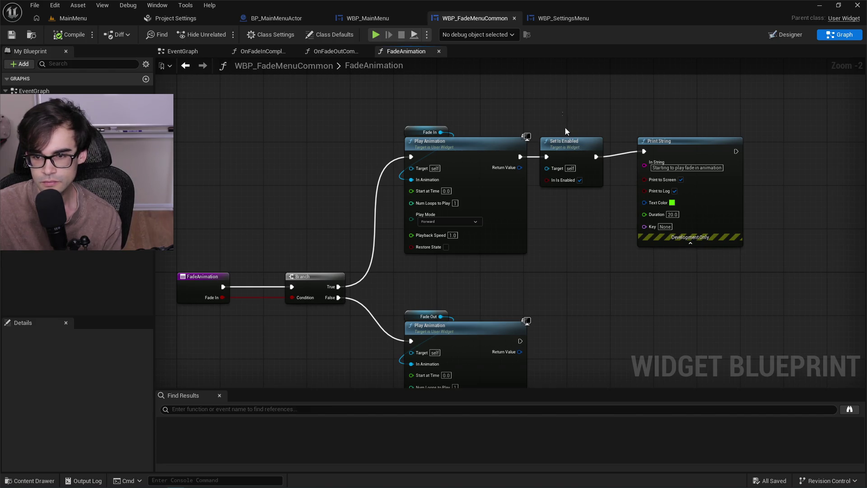
# Cut and re-paste the Set Is Enabled node, then wire the Branch's True output into it.
pyautogui.click(565, 141)
pyautogui.hotkey('ctrl', 'x')
pyautogui.hotkey('ctrl', 'v')
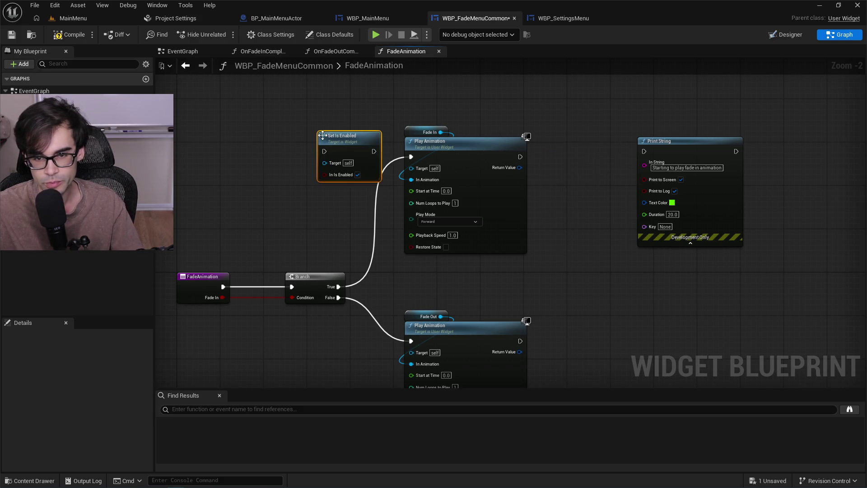
pyautogui.moveTo(341, 285); pyautogui.dragTo(325, 152)
# Chain Set Is Enabled into the Fade In Play Animation and Print String, then save.
pyautogui.moveTo(376, 155); pyautogui.dragTo(411, 157)
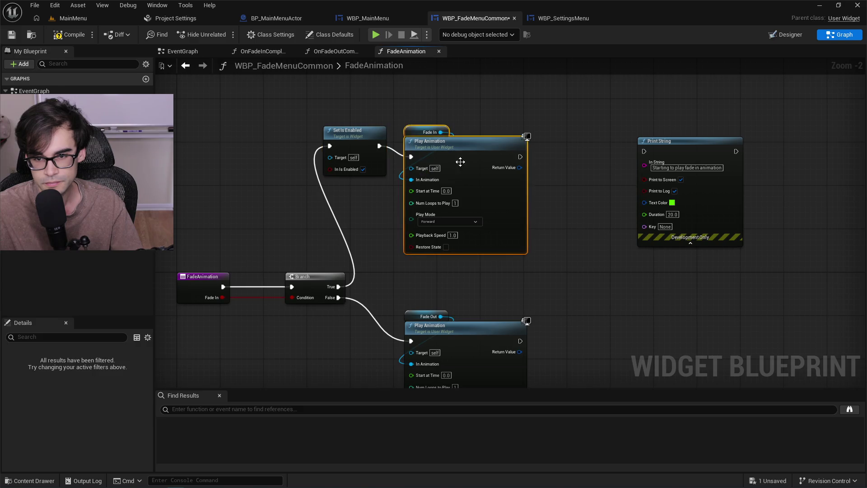
pyautogui.moveTo(466, 160); pyautogui.dragTo(541, 155)
pyautogui.moveTo(595, 150); pyautogui.dragTo(644, 151)
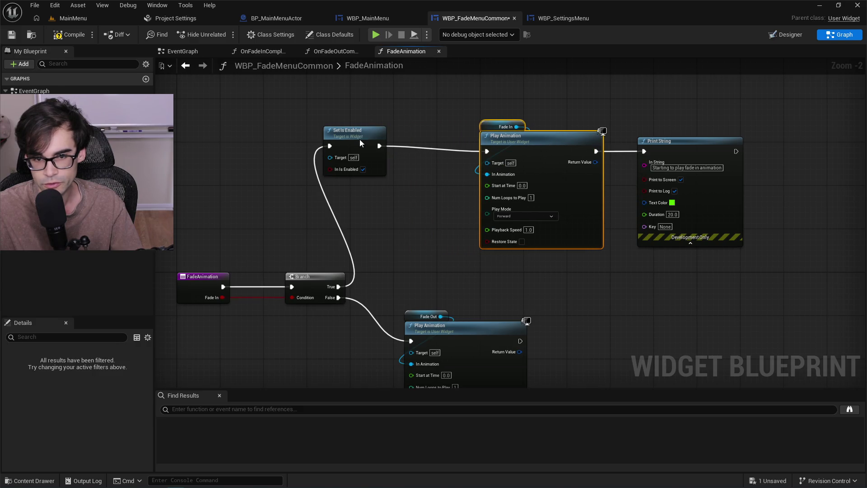
pyautogui.moveTo(358, 139); pyautogui.dragTo(432, 143)
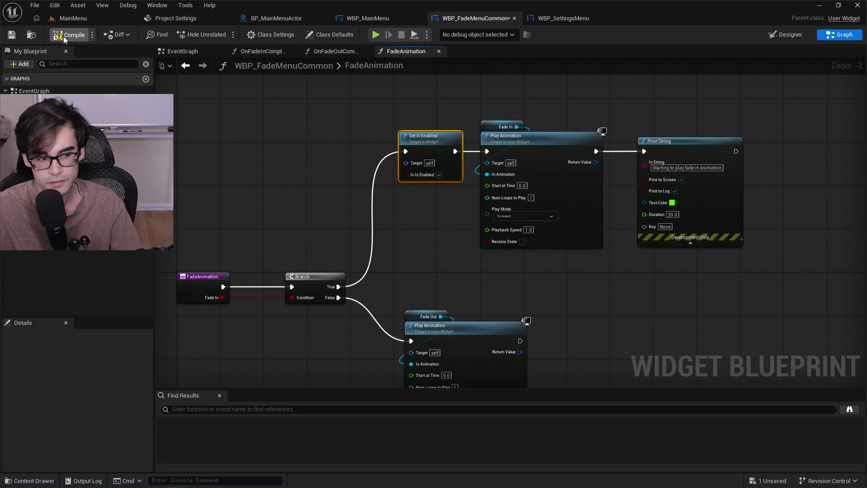
pyautogui.hotkey('ctrl', 's')
pyautogui.click(88, 22)
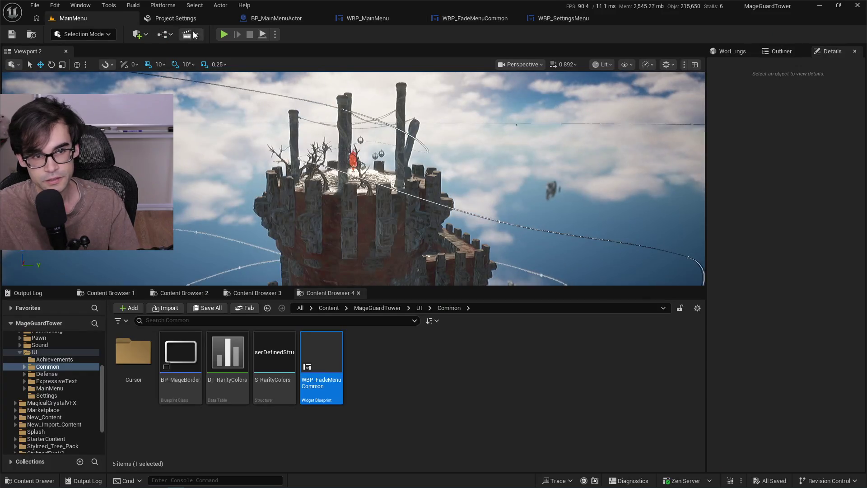
# Play the level and pick menu options to test the fade-out, stopping between runs.
pyautogui.click(223, 34)
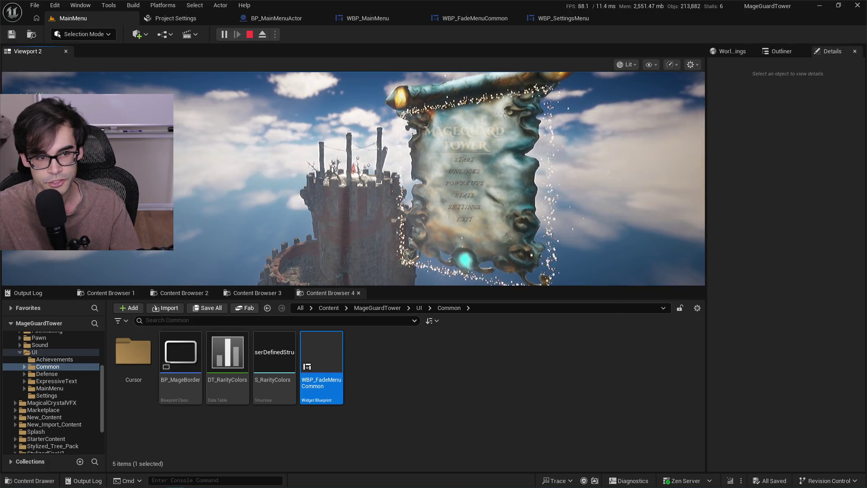
pyautogui.press('Escape')
pyautogui.click(224, 35)
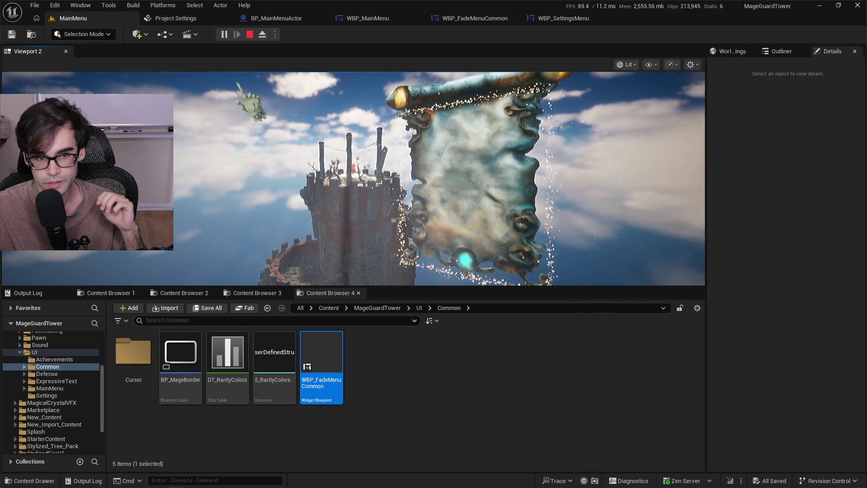
pyautogui.click(467, 221)
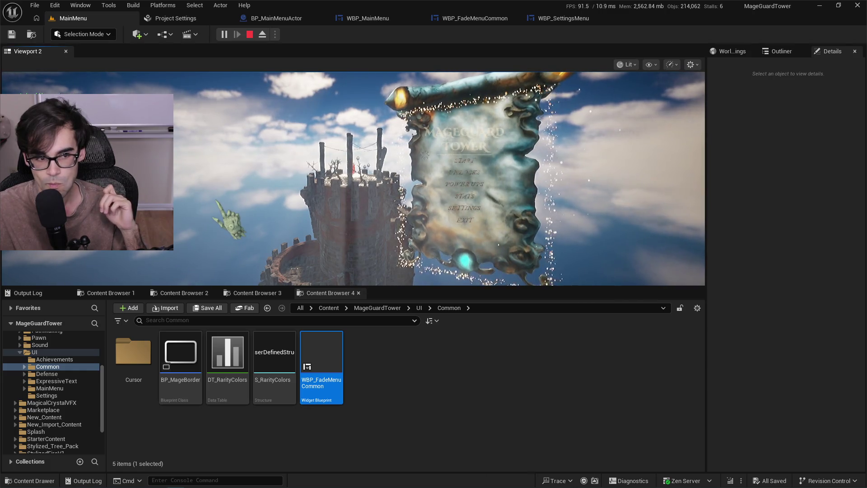
pyautogui.click(254, 39)
pyautogui.click(227, 35)
pyautogui.click(465, 214)
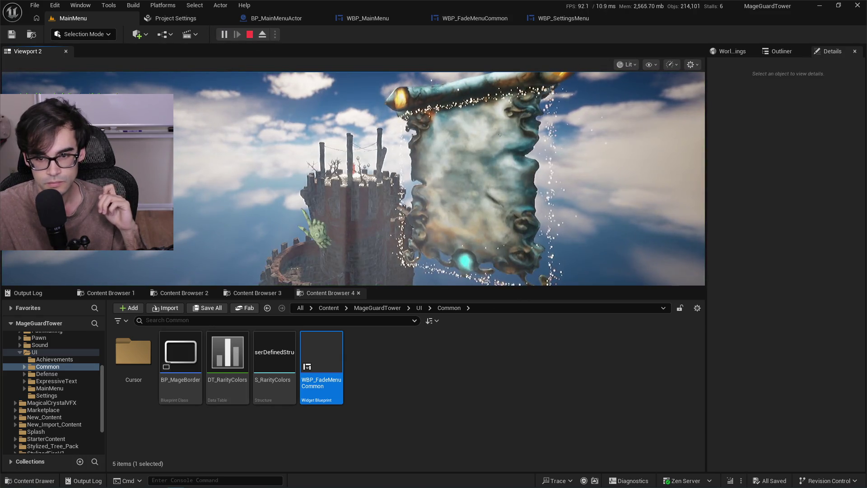
pyautogui.click(250, 34)
# Run four more quick play sessions, then open WBP_SettingsMenu's event graph.
pyautogui.click(224, 35)
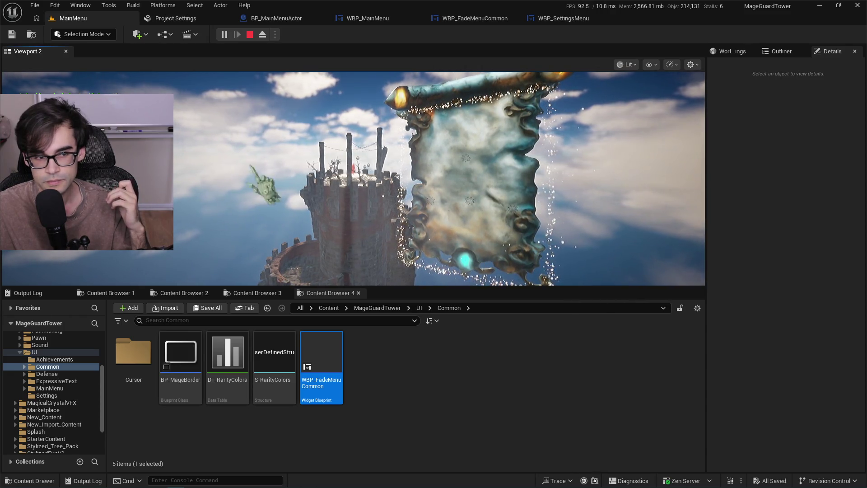
pyautogui.click(250, 35)
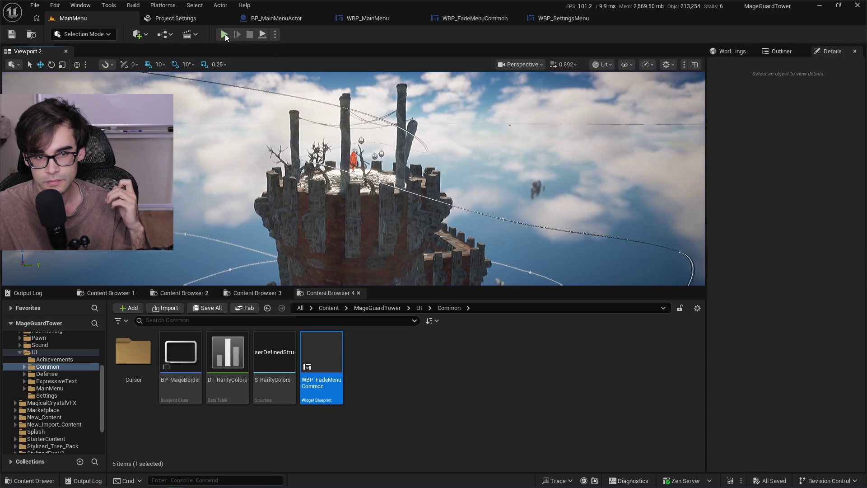
pyautogui.click(224, 35)
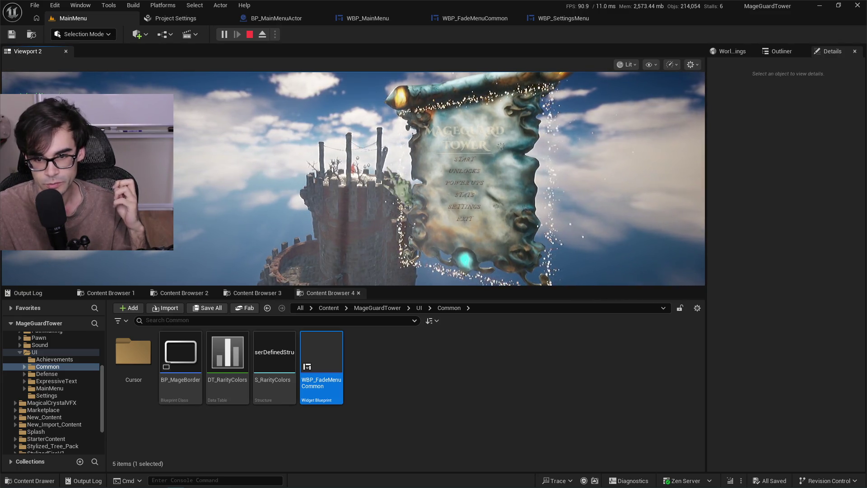
pyautogui.click(250, 36)
pyautogui.click(224, 35)
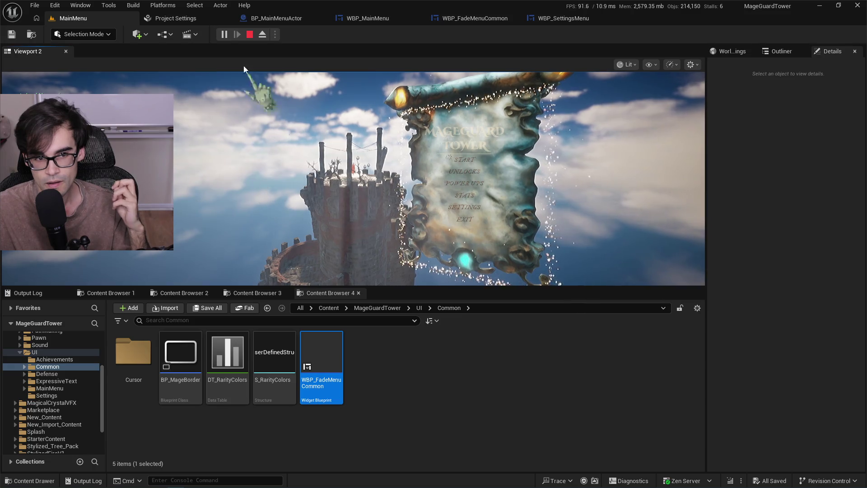
pyautogui.click(250, 34)
pyautogui.click(223, 34)
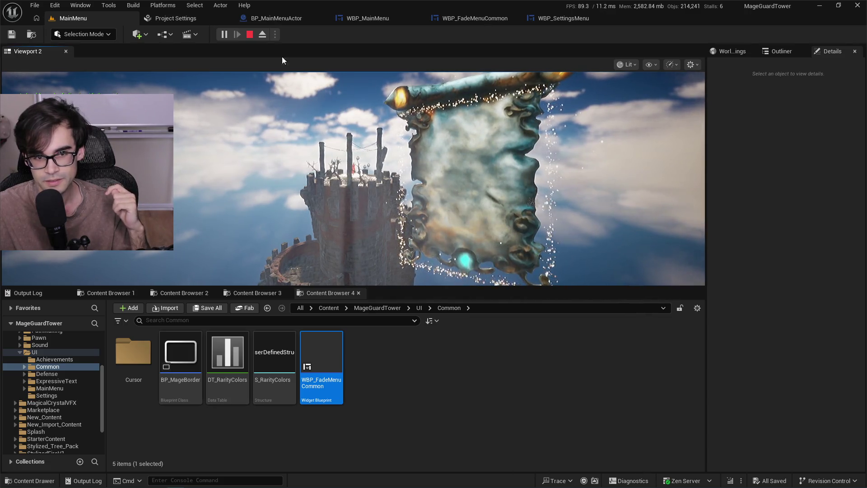
pyautogui.click(250, 36)
pyautogui.click(550, 18)
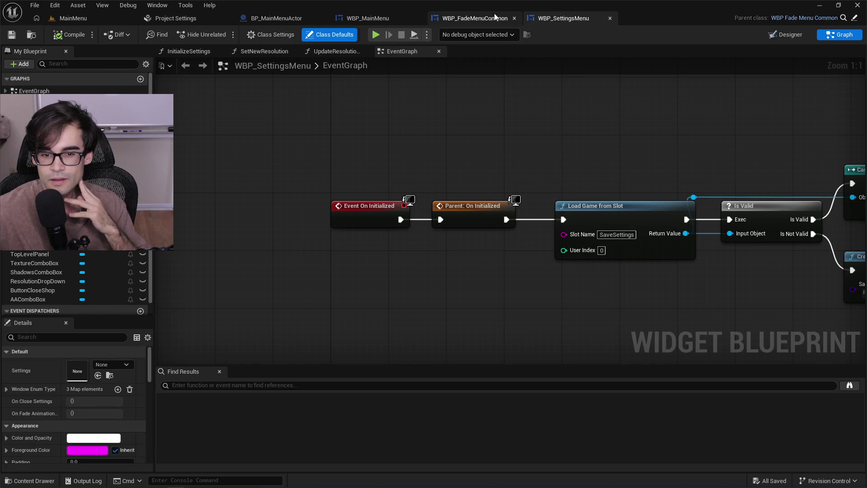
# In FadeAnimation, wire Branch True straight to the Fade In Play Animation and delete Set Is Enabled.
pyautogui.click(475, 18)
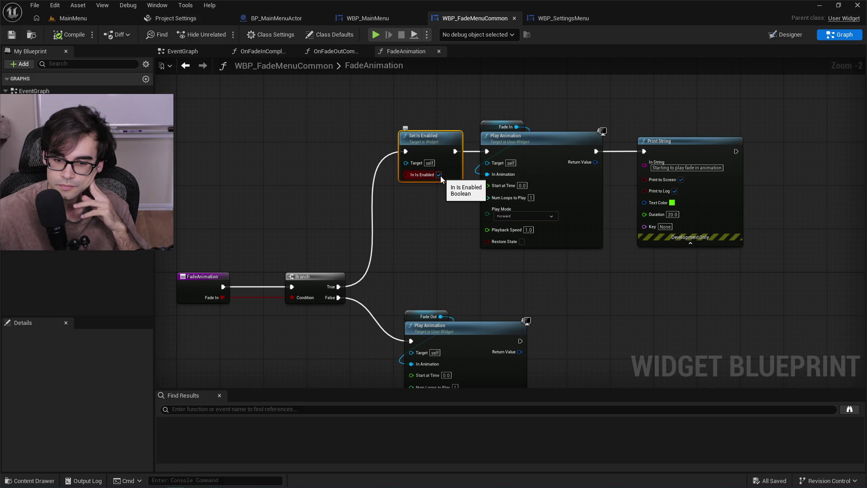
pyautogui.moveTo(339, 286)
pyautogui.mouseDown()
pyautogui.moveTo(487, 164)
pyautogui.moveTo(487, 151)
pyautogui.mouseUp()
pyautogui.moveTo(449, 231)
pyautogui.mouseDown()
pyautogui.moveTo(344, 185)
pyautogui.moveTo(410, 208)
pyautogui.mouseUp()
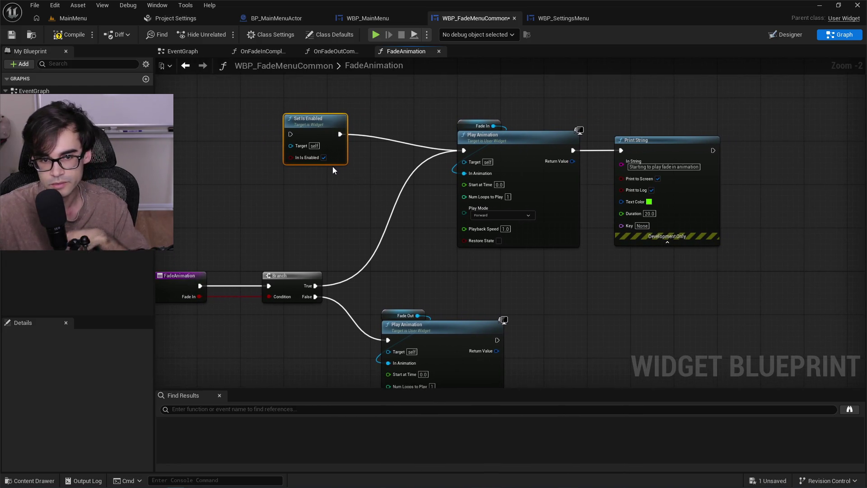
pyautogui.press('Delete')
pyautogui.moveTo(422, 90); pyautogui.dragTo(678, 252)
pyautogui.moveTo(537, 133); pyautogui.dragTo(440, 132)
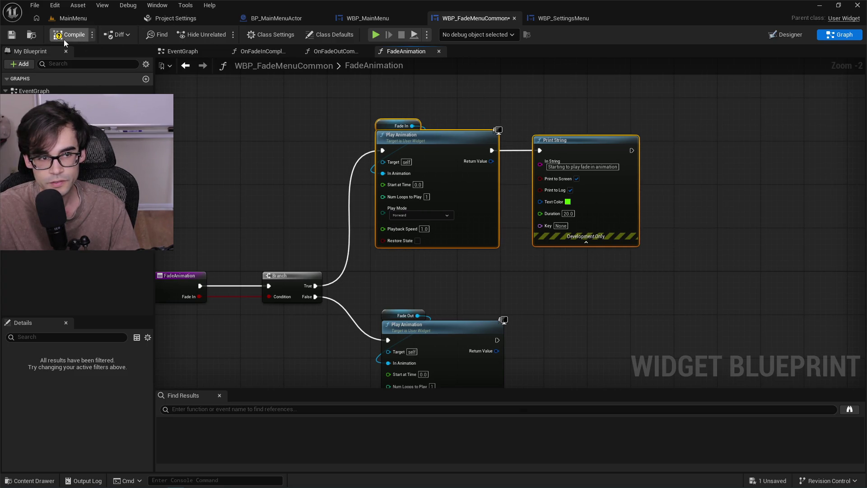
# Disconnect Set Is Enabled in OnFadeOutComplete, then compile, save and start a test play.
pyautogui.click(324, 52)
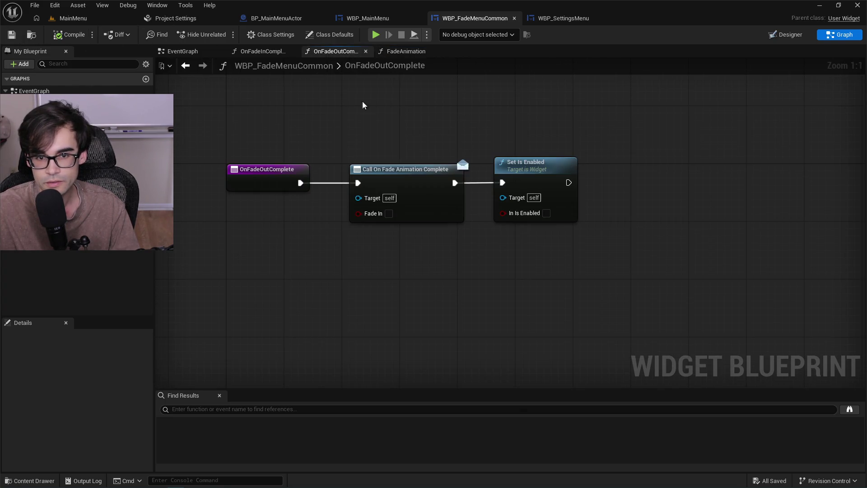
pyautogui.moveTo(510, 146); pyautogui.dragTo(549, 200)
pyautogui.moveTo(461, 183); pyautogui.dragTo(478, 203)
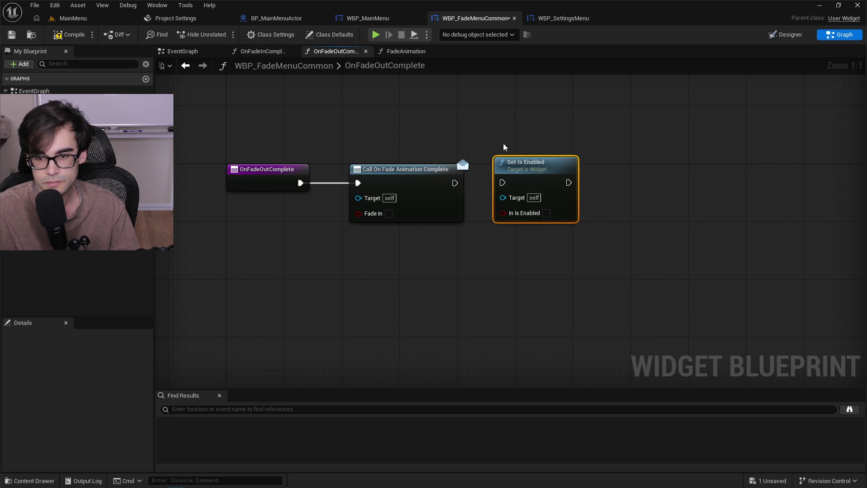
pyautogui.click(69, 34)
pyautogui.click(12, 34)
pyautogui.click(90, 18)
pyautogui.click(223, 34)
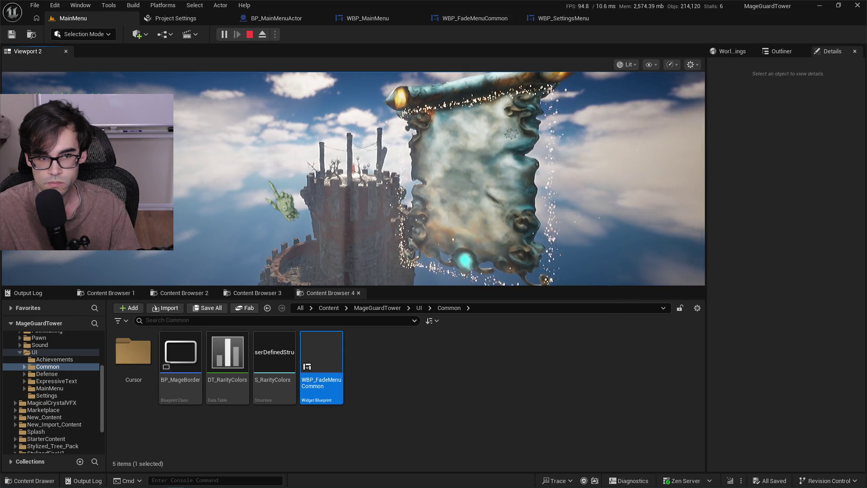
# Run two more test plays, then show WBP_FadeMenuCommon's OnFadeOutComplete graph.
pyautogui.click(250, 34)
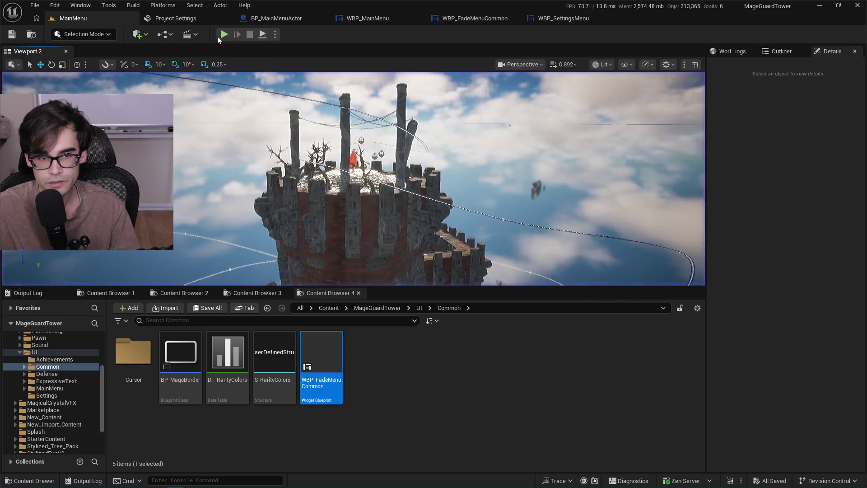
pyautogui.click(222, 35)
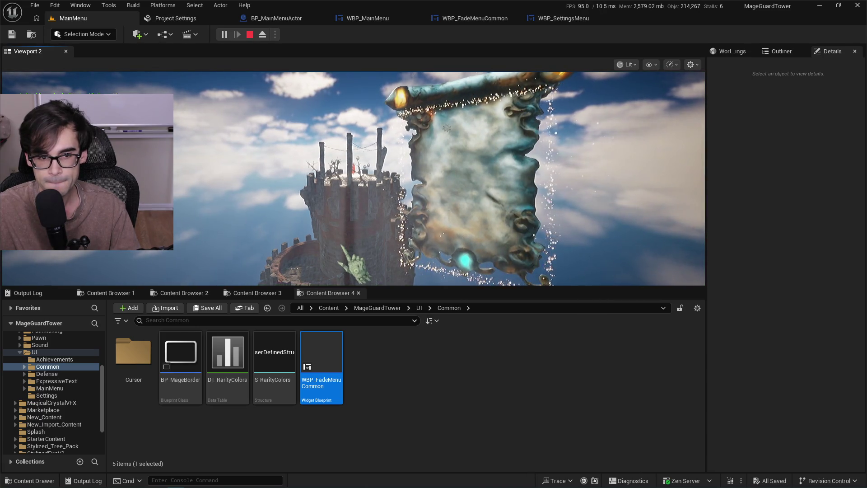
pyautogui.click(249, 35)
pyautogui.click(224, 34)
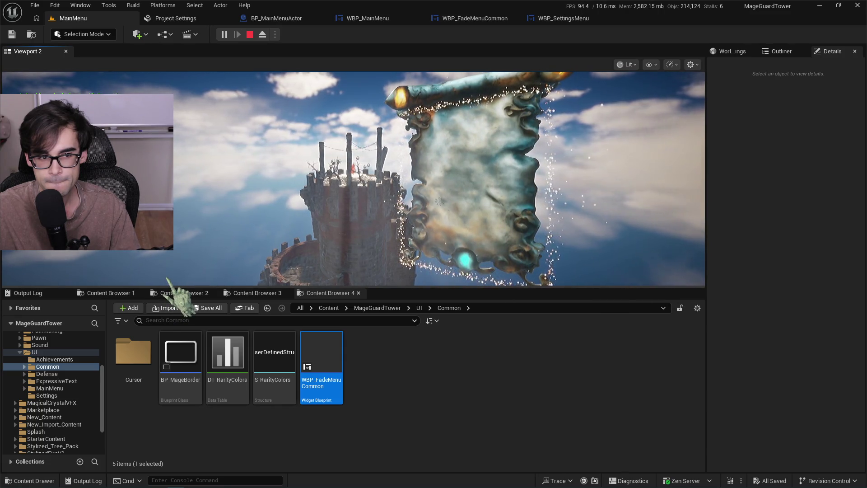
pyautogui.click(250, 34)
pyautogui.click(479, 18)
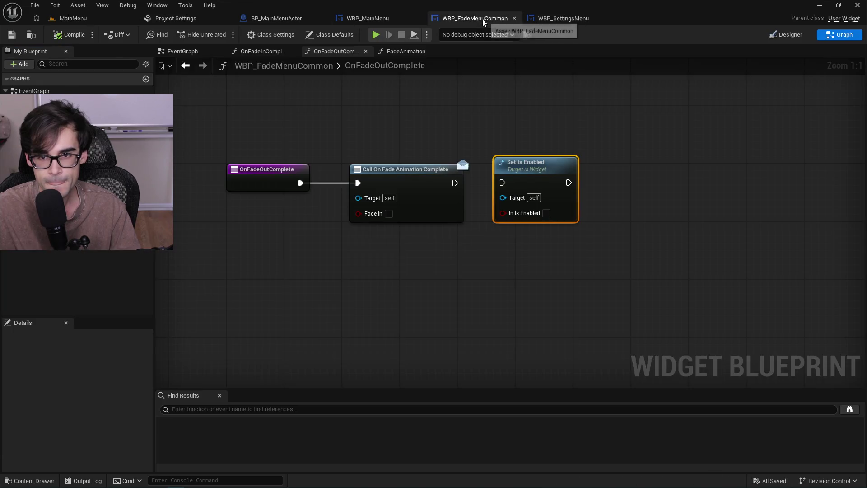
# Go to BP_MainMenuActor's event graph and shift the Float Menu, Branch and Face XRPlayer nodes right.
pyautogui.click(539, 17)
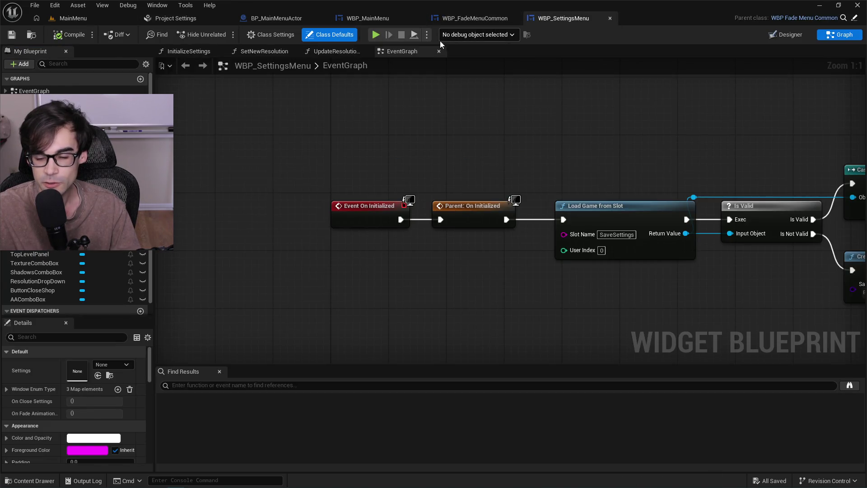
pyautogui.click(368, 18)
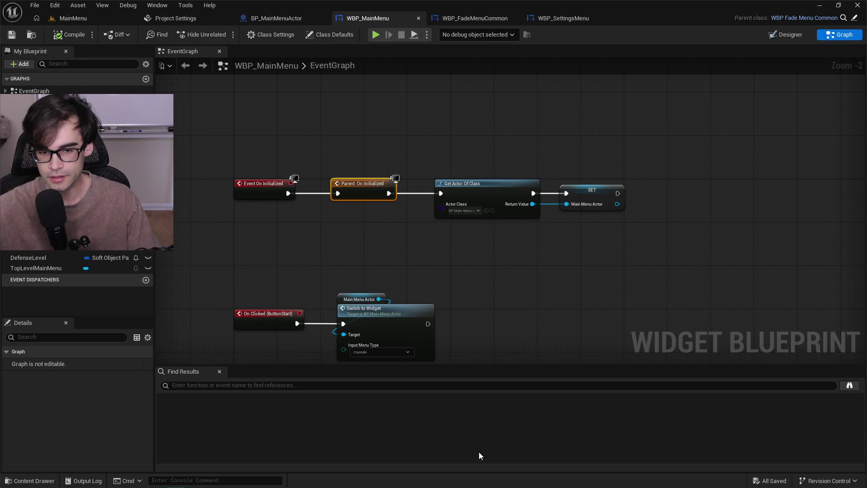
pyautogui.click(289, 18)
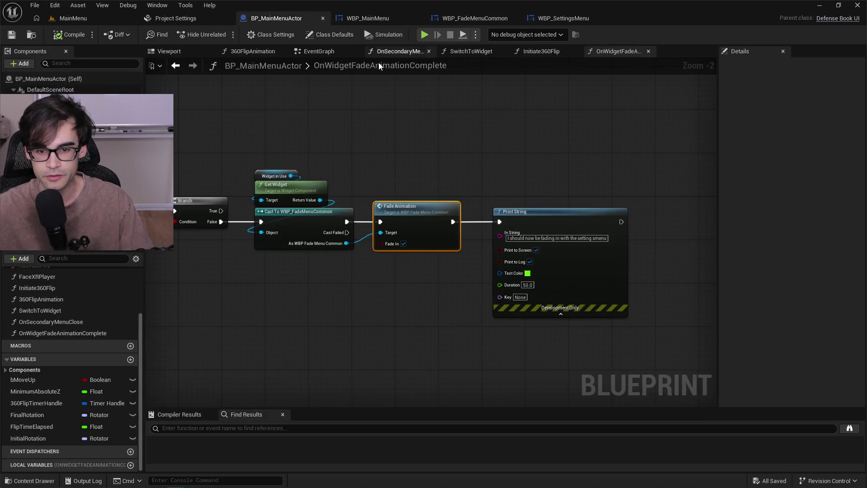
pyautogui.moveTo(446, 158); pyautogui.dragTo(692, 151)
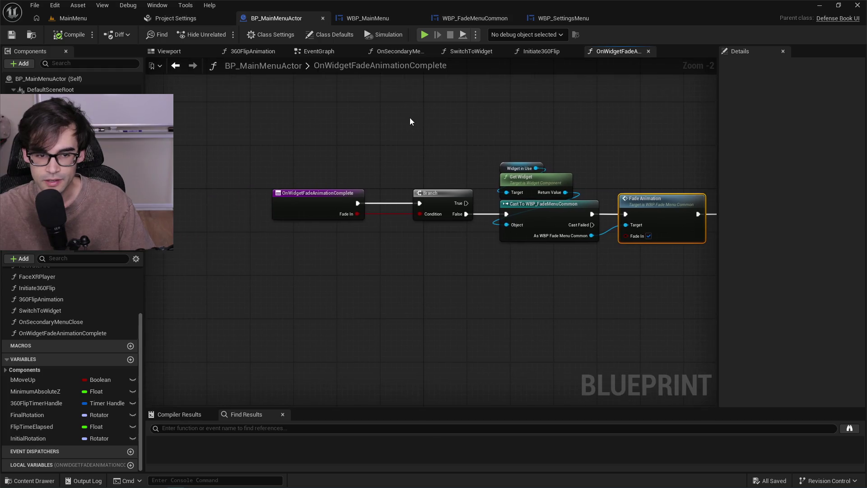
pyautogui.click(319, 51)
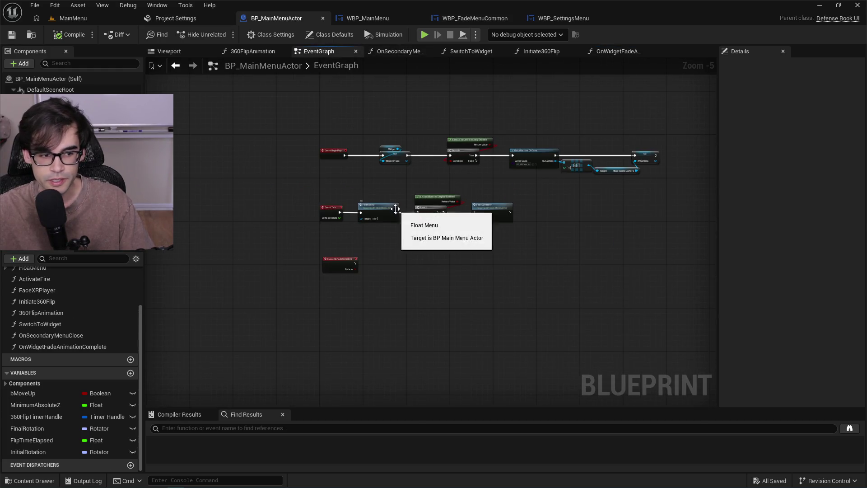
pyautogui.moveTo(325, 224); pyautogui.dragTo(633, 366)
pyautogui.moveTo(374, 261); pyautogui.dragTo(421, 261)
pyautogui.click(427, 214)
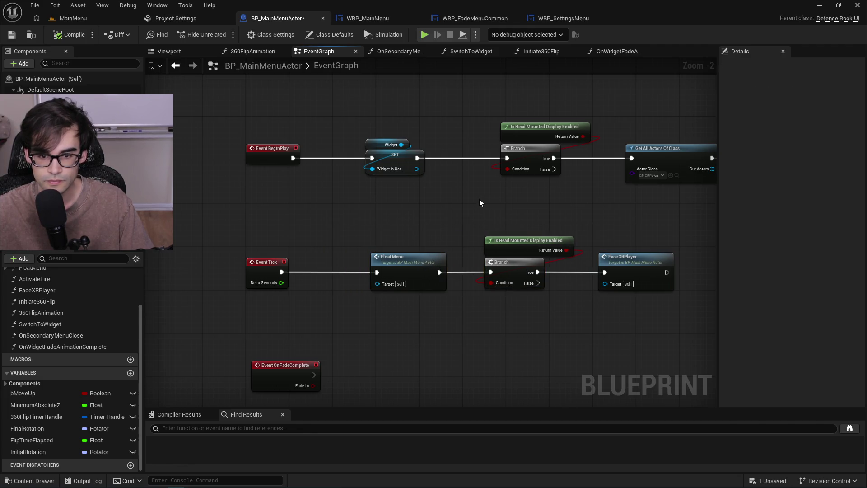
# Delete the Event OnFadeComplete node and save BP_MainMenuActor.
pyautogui.moveTo(479, 203); pyautogui.dragTo(449, 136)
pyautogui.moveTo(203, 286); pyautogui.dragTo(356, 342)
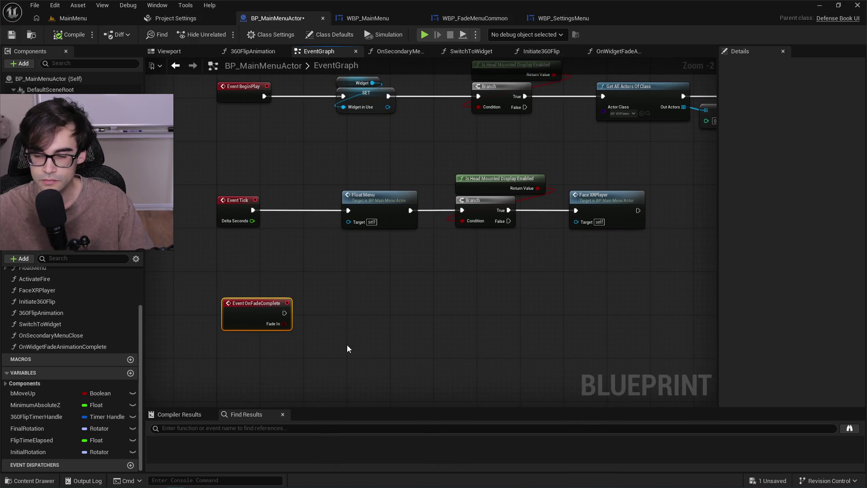
pyautogui.press('Delete')
pyautogui.click(11, 34)
pyautogui.moveTo(413, 155); pyautogui.dragTo(416, 206)
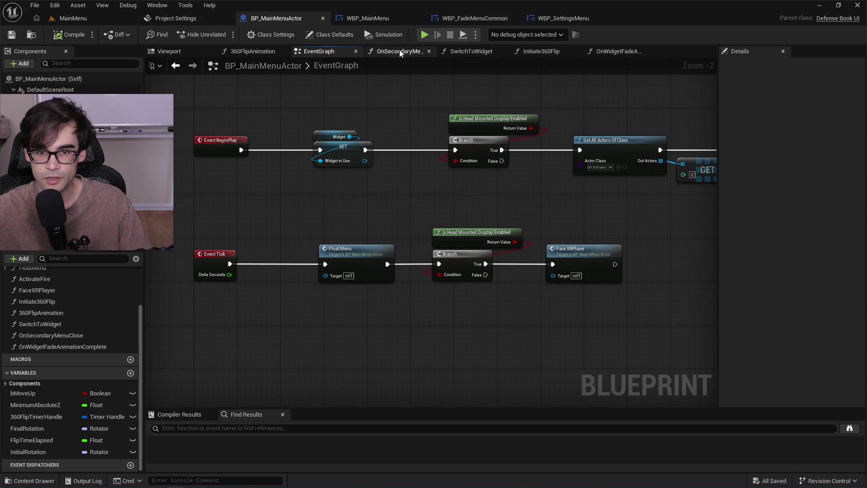
# In the SwitchToWidget graph, pan past Set Widget to the Initiate 360Flip call and open its function.
pyautogui.click(421, 51)
pyautogui.click(468, 51)
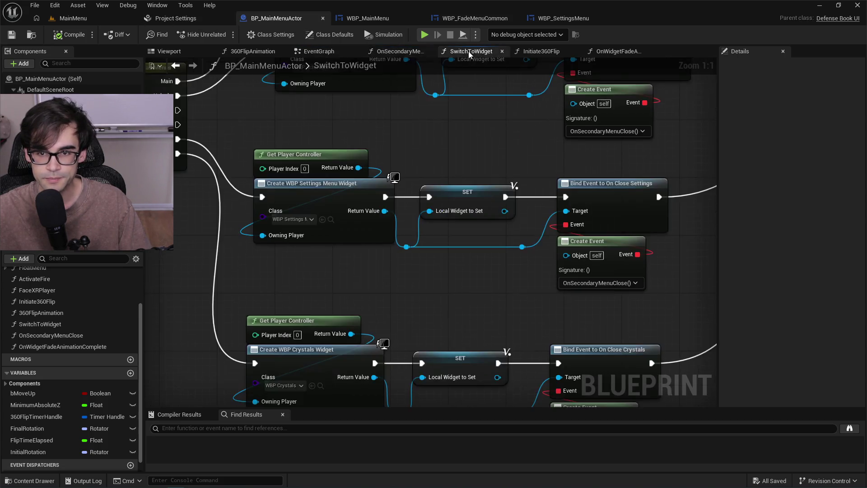
pyautogui.moveTo(371, 138)
pyautogui.mouseDown()
pyautogui.moveTo(507, 158)
pyautogui.moveTo(274, 157)
pyautogui.mouseUp()
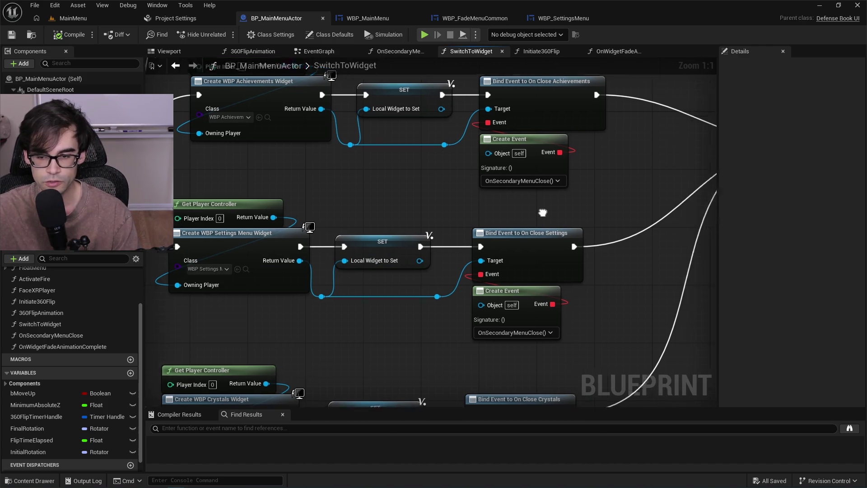
pyautogui.moveTo(569, 251); pyautogui.dragTo(272, 255)
pyautogui.moveTo(520, 226); pyautogui.dragTo(387, 240)
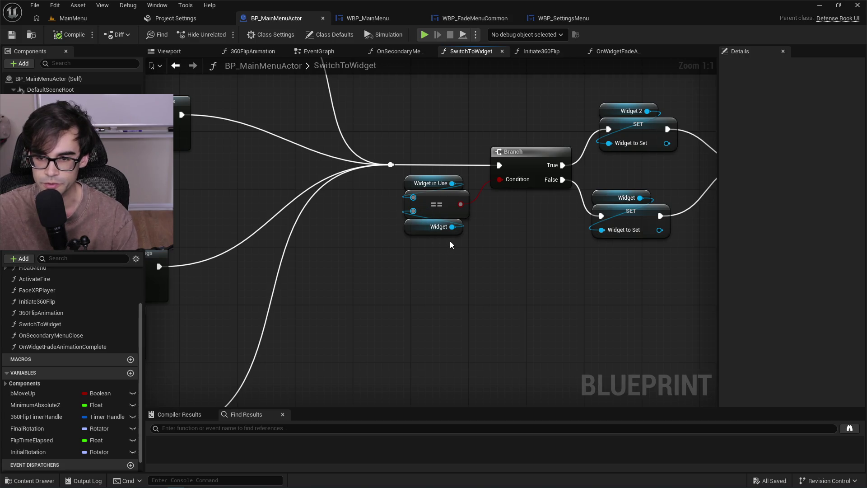
pyautogui.moveTo(515, 231); pyautogui.dragTo(453, 242)
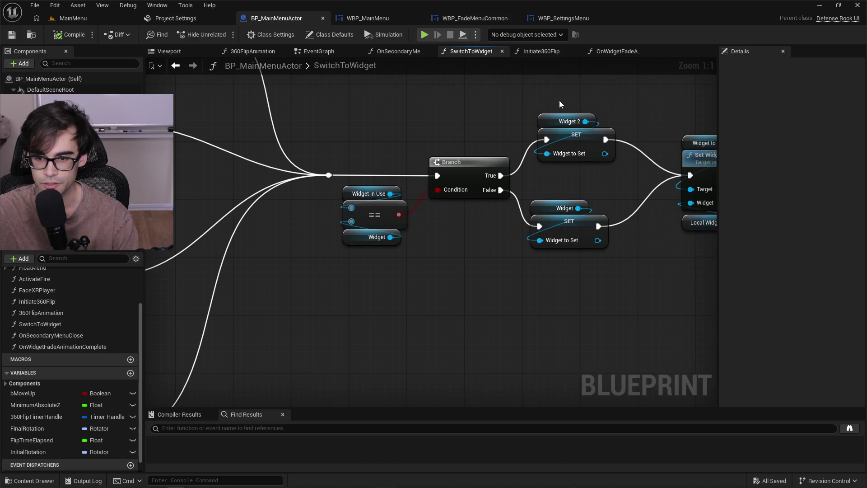
pyautogui.moveTo(653, 250); pyautogui.dragTo(494, 260)
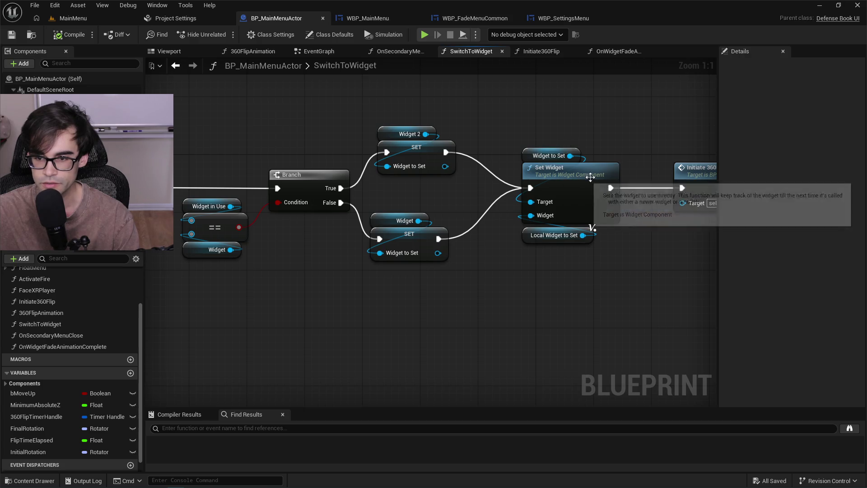
pyautogui.moveTo(641, 244)
pyautogui.mouseDown()
pyautogui.moveTo(590, 256)
pyautogui.moveTo(412, 261)
pyautogui.mouseUp()
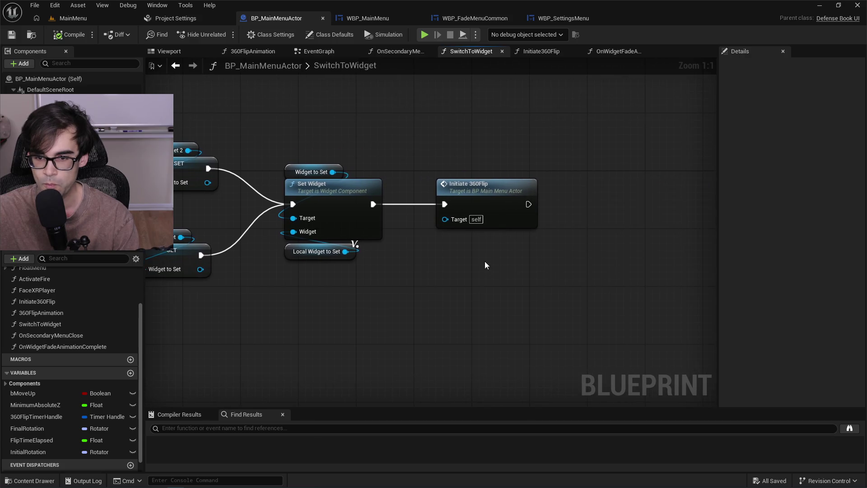
pyautogui.moveTo(398, 300); pyautogui.dragTo(290, 132)
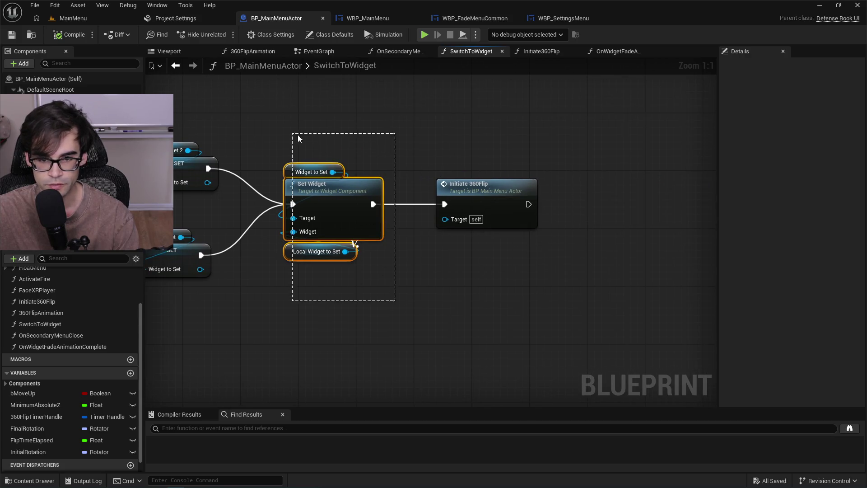
pyautogui.doubleClick(505, 194)
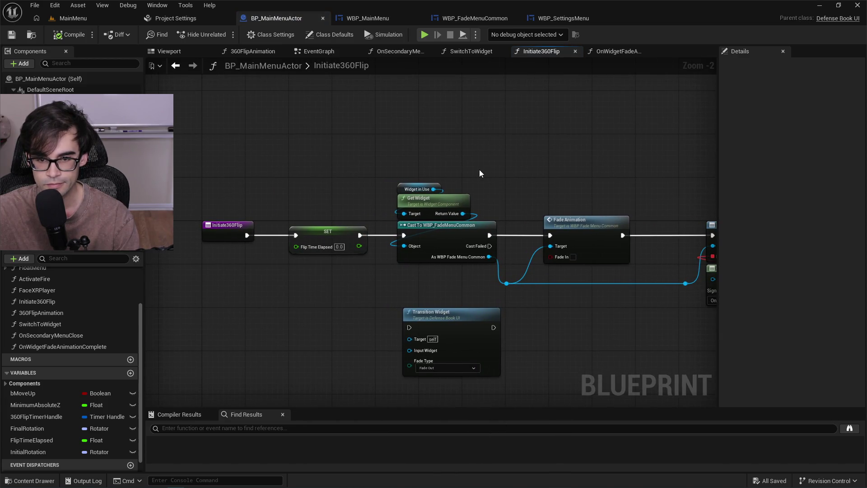
# Put a breakpoint on the SET Flip Time Elapsed node and start the game preview to hit it.
pyautogui.click(320, 238)
pyautogui.press('F9')
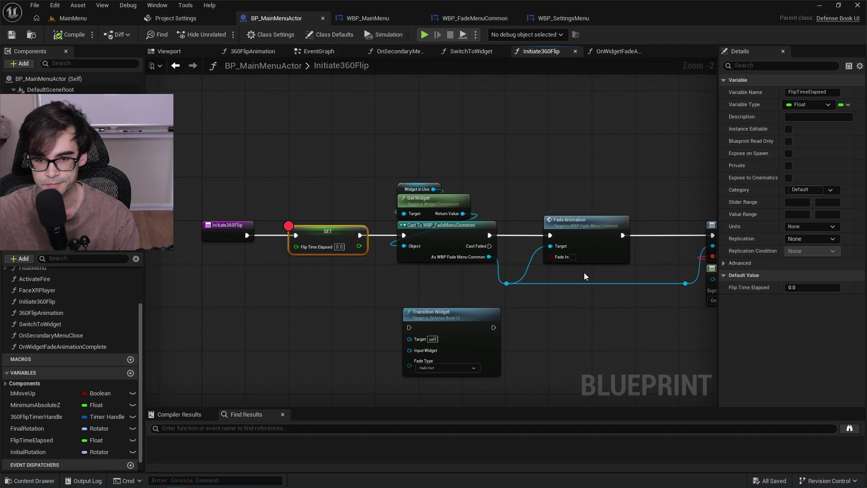
pyautogui.click(69, 22)
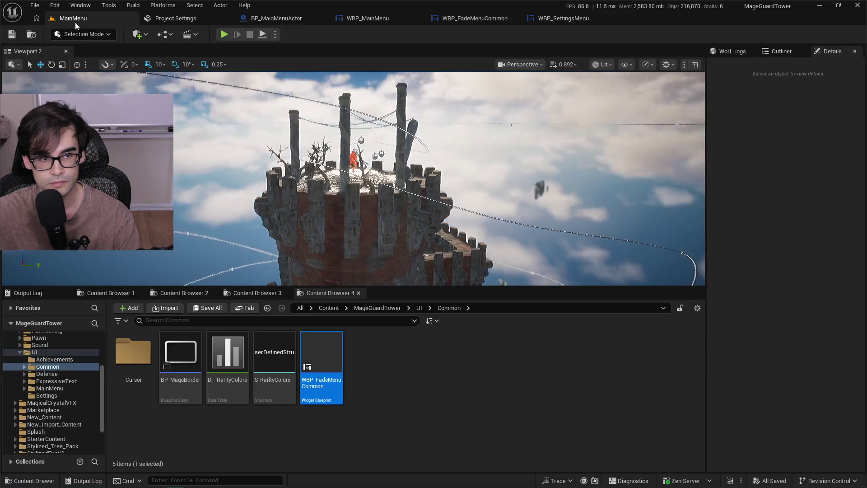
pyautogui.click(223, 34)
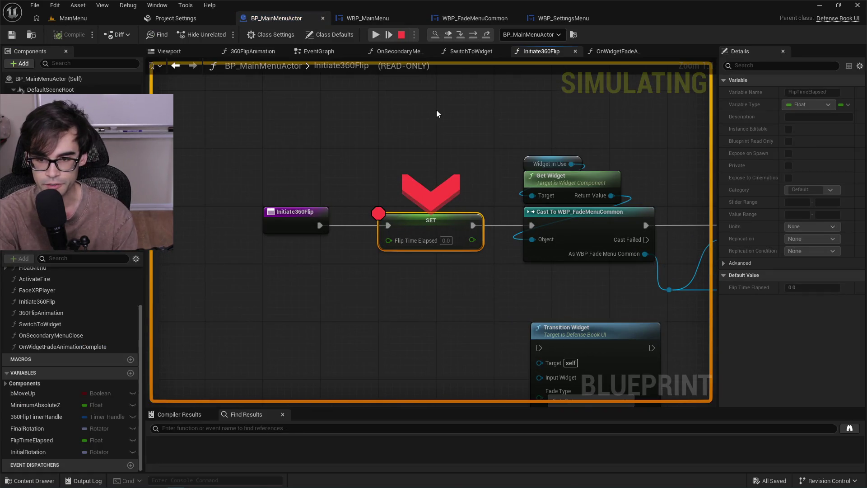
# Step execution through the cast, Fade Animation, Bind Event and SET Initial Rotation nodes.
pyautogui.press('F10')
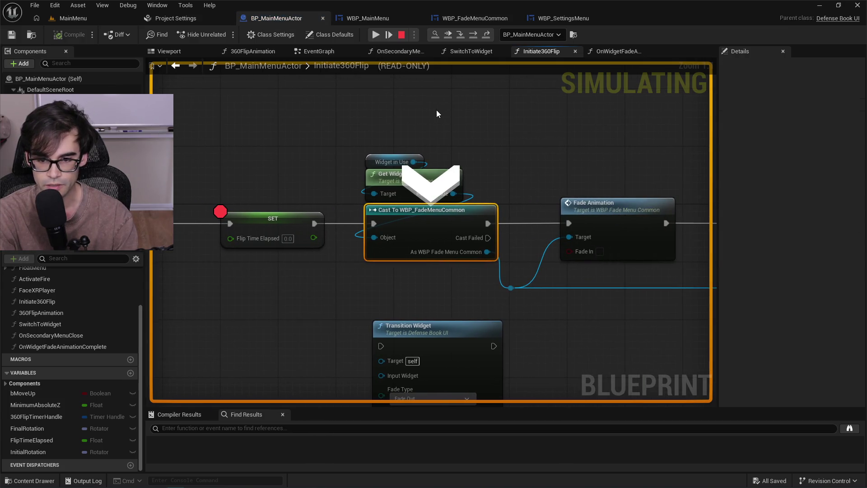
pyautogui.press('F10')
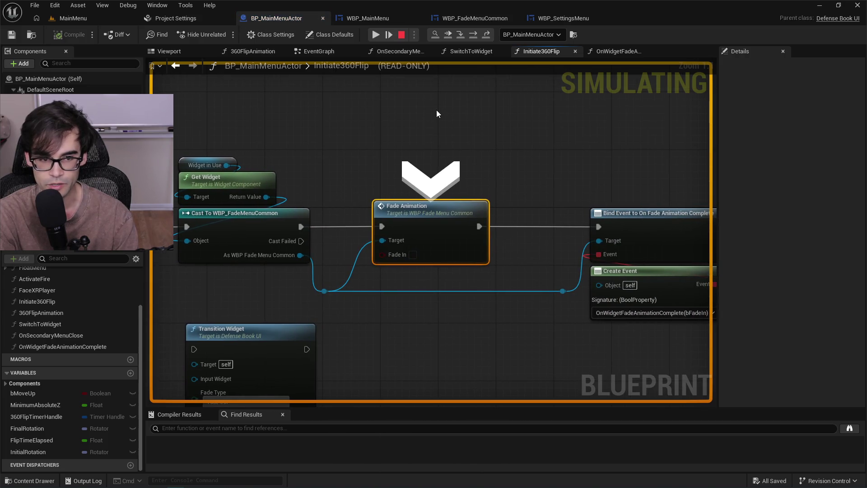
pyautogui.moveTo(207, 167)
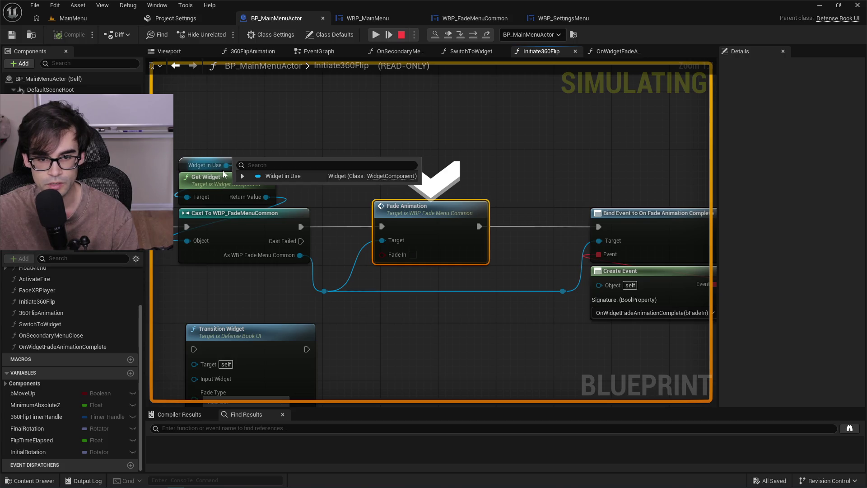
pyautogui.moveTo(241, 197)
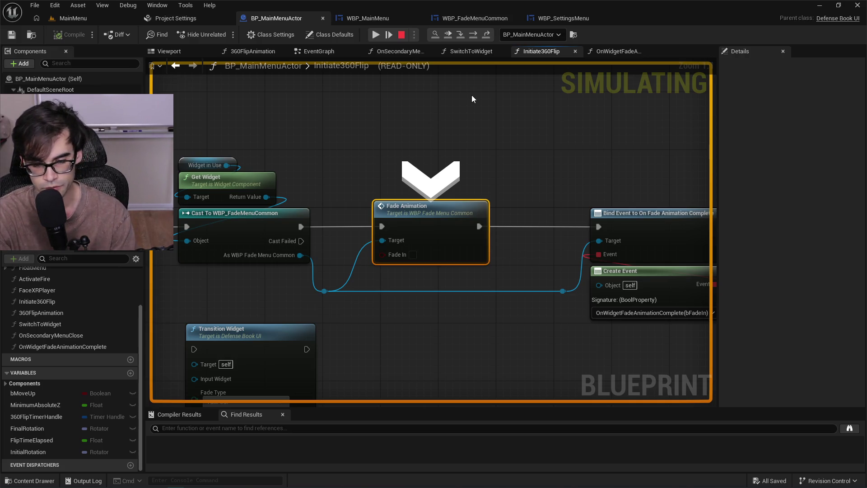
pyautogui.press('F10')
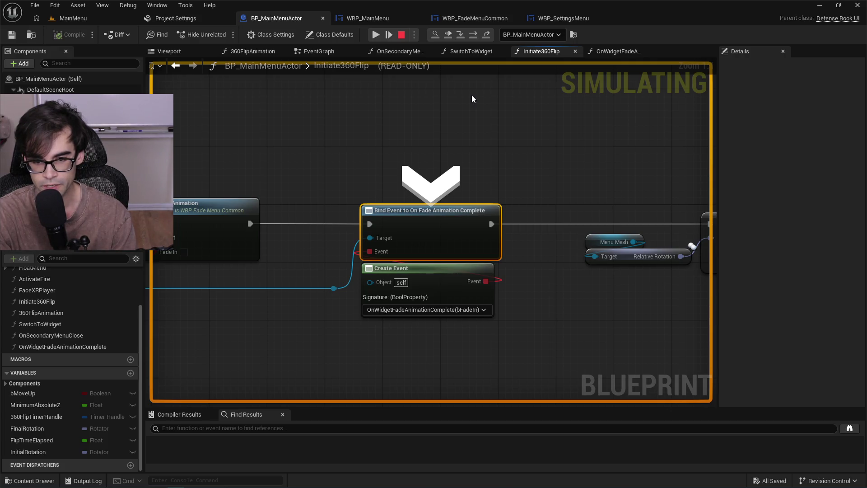
pyautogui.press('F10')
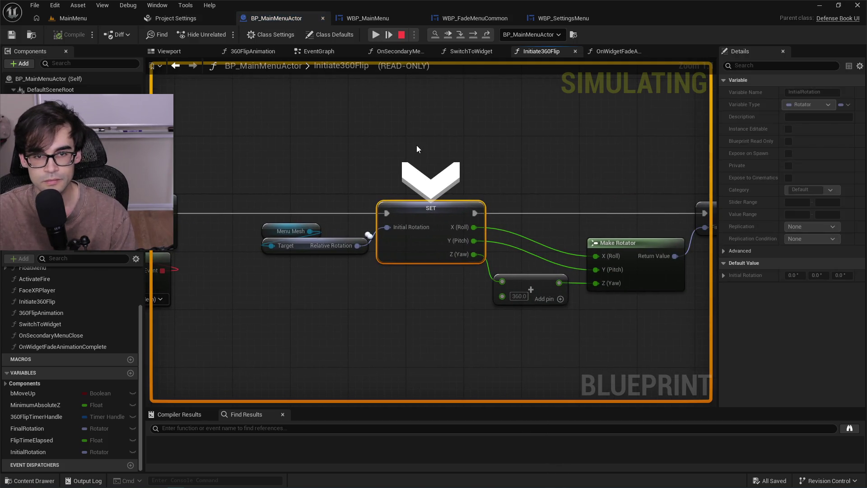
pyautogui.scroll(-2, 417, 145)
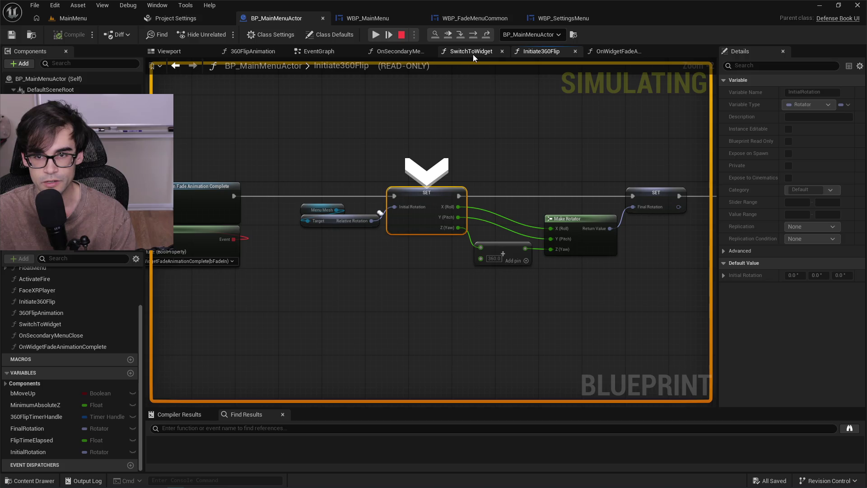
# Add a breakpoint on the OnWidgetFadeAnimationComplete entry node.
pyautogui.click(614, 53)
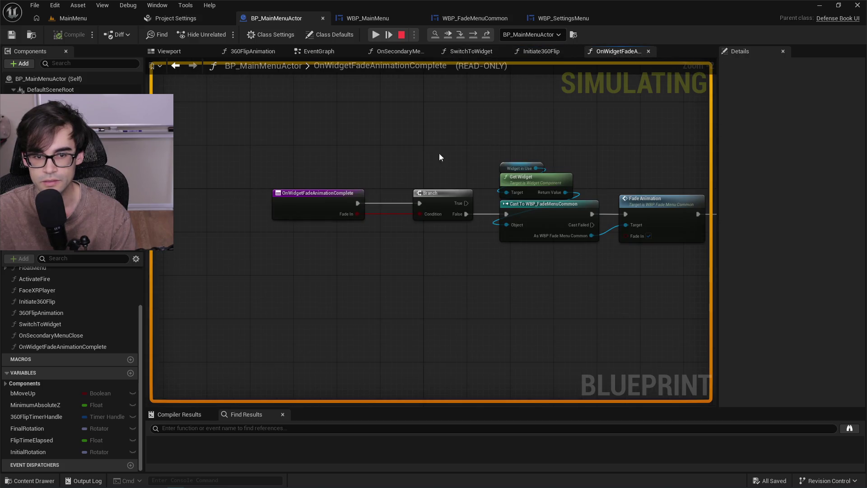
pyautogui.moveTo(579, 183); pyautogui.dragTo(366, 187)
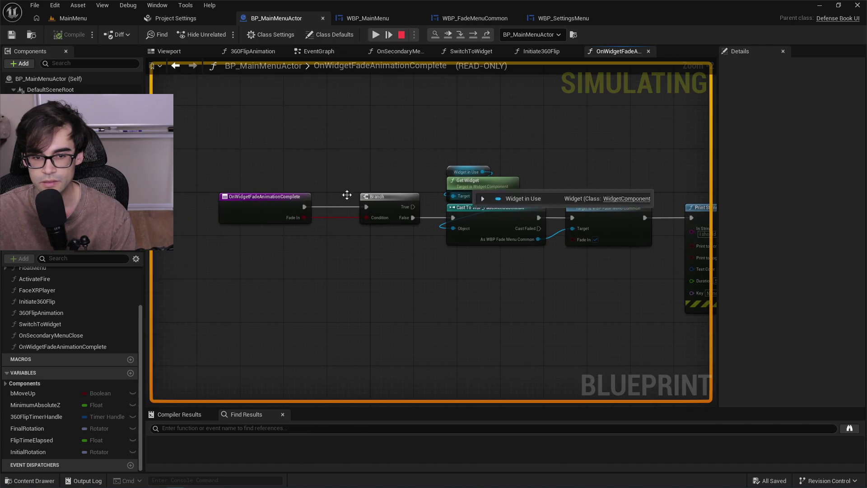
pyautogui.click(294, 199)
pyautogui.press('F9')
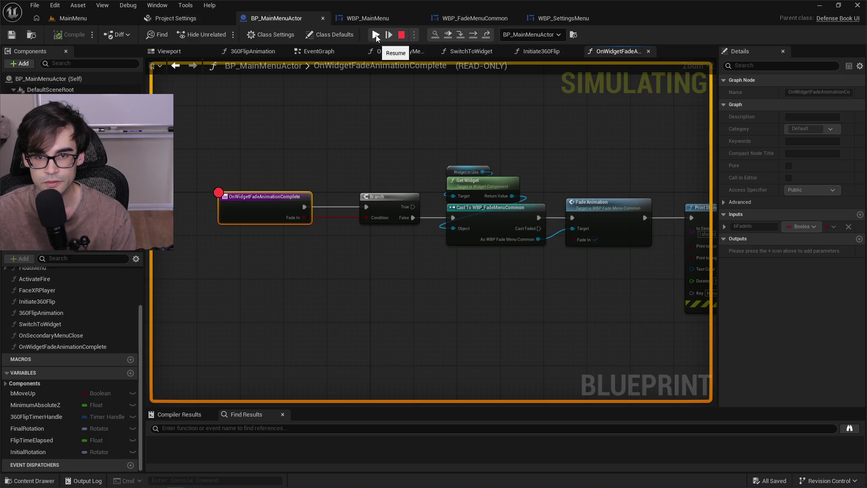
# Resume the paused game and return to the MainMenu level while it runs.
pyautogui.click(376, 35)
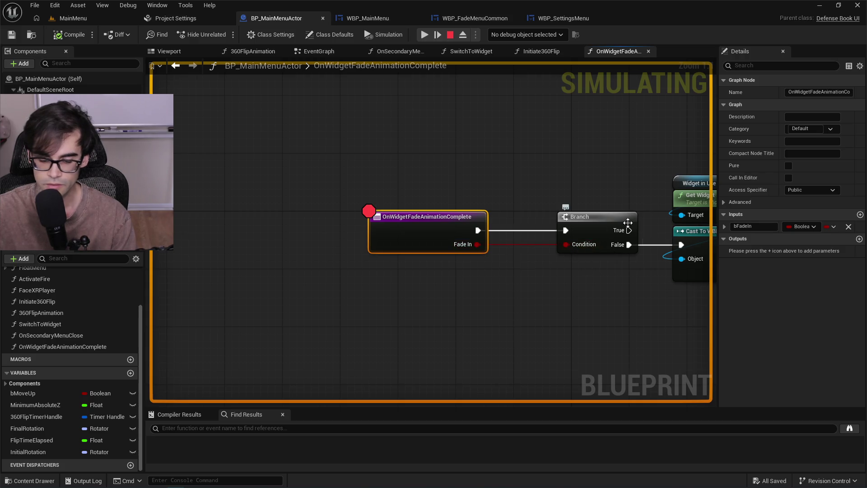
pyautogui.click(582, 191)
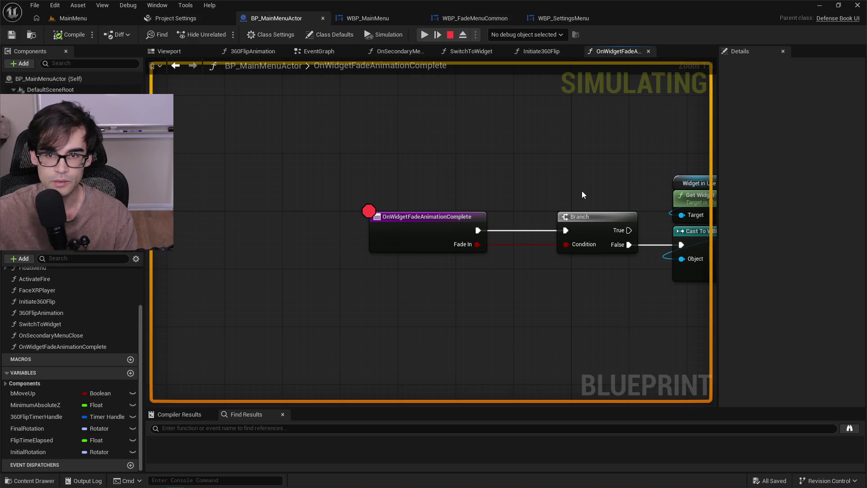
pyautogui.click(74, 19)
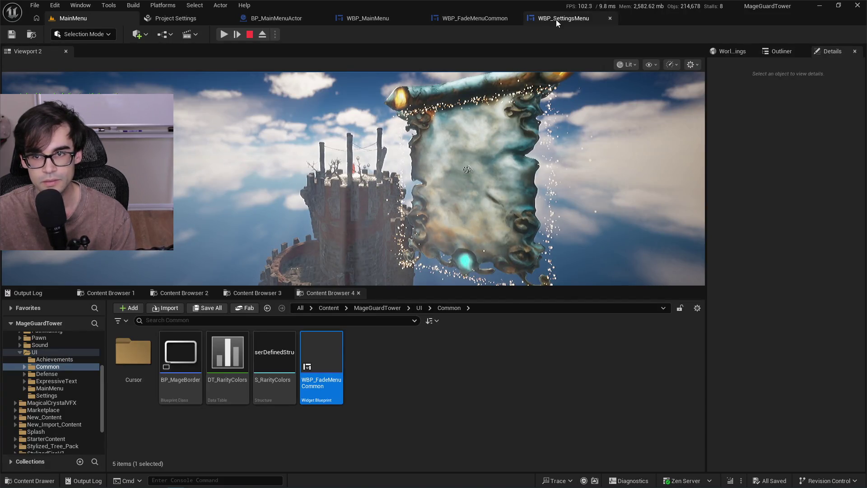
# Stop the game and remove the breakpoint from the OnWidgetFadeAnimationComplete event node.
pyautogui.click(249, 34)
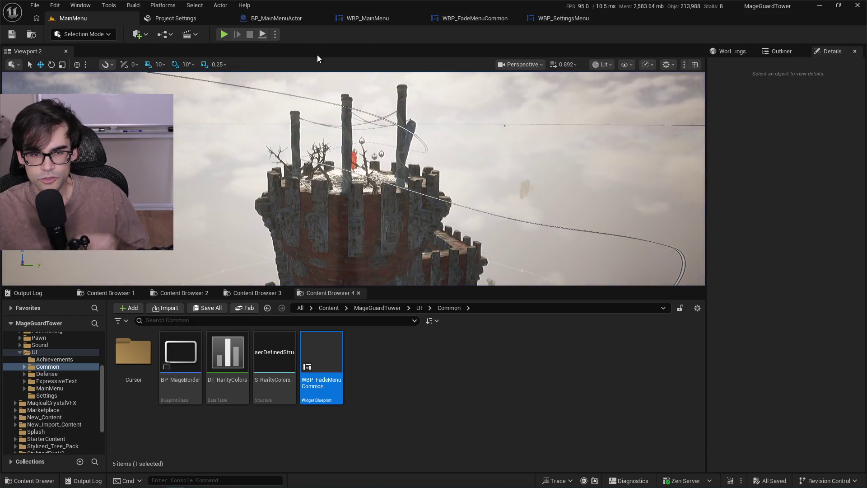
pyautogui.click(552, 18)
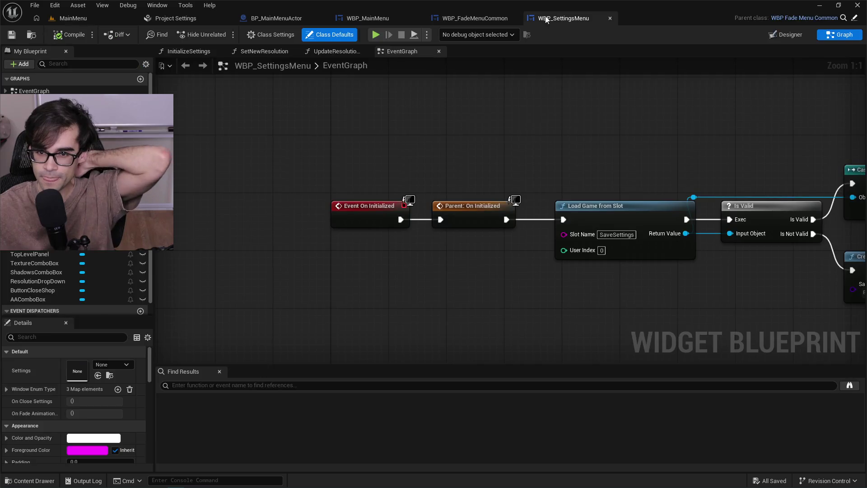
pyautogui.click(477, 18)
pyautogui.click(386, 23)
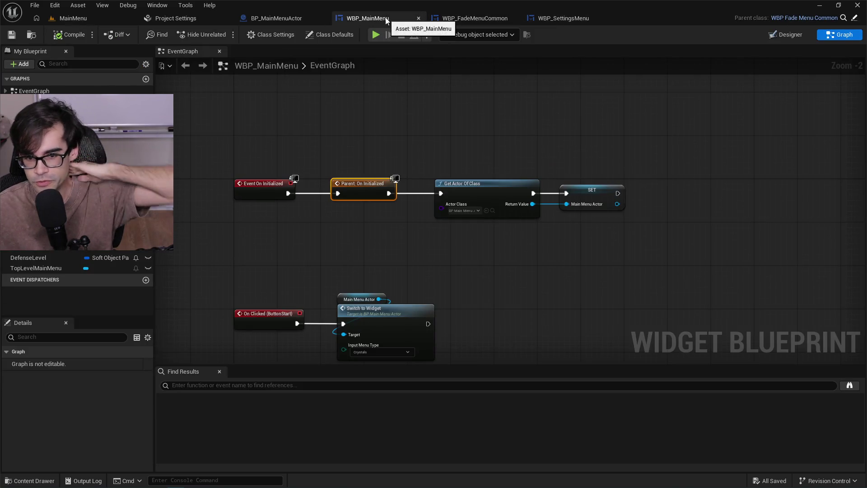
pyautogui.click(276, 18)
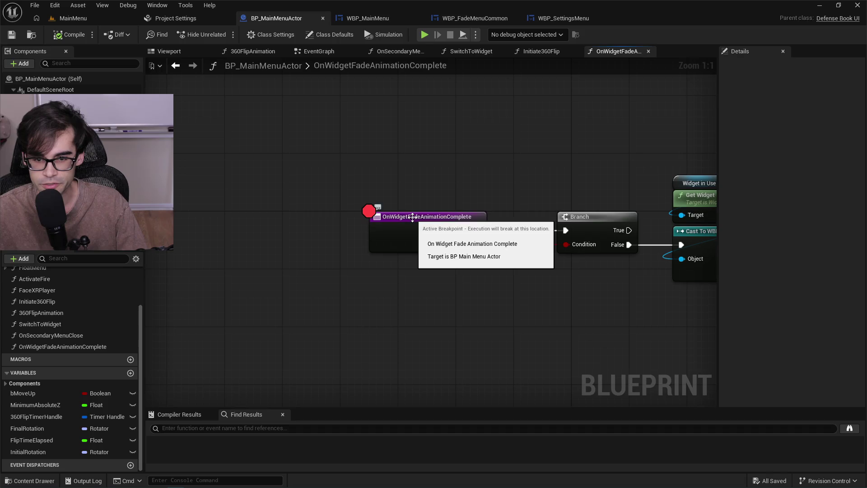
pyautogui.click(398, 222)
pyautogui.press('F9')
# Put a breakpoint on the Fade Animation call, then switch to the MainMenu level.
pyautogui.moveTo(525, 176); pyautogui.dragTo(428, 168)
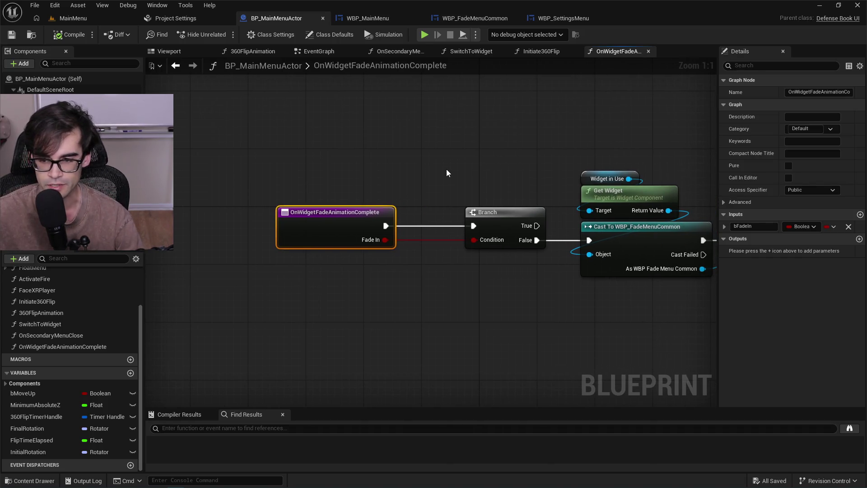
pyautogui.moveTo(457, 162); pyautogui.dragTo(380, 168)
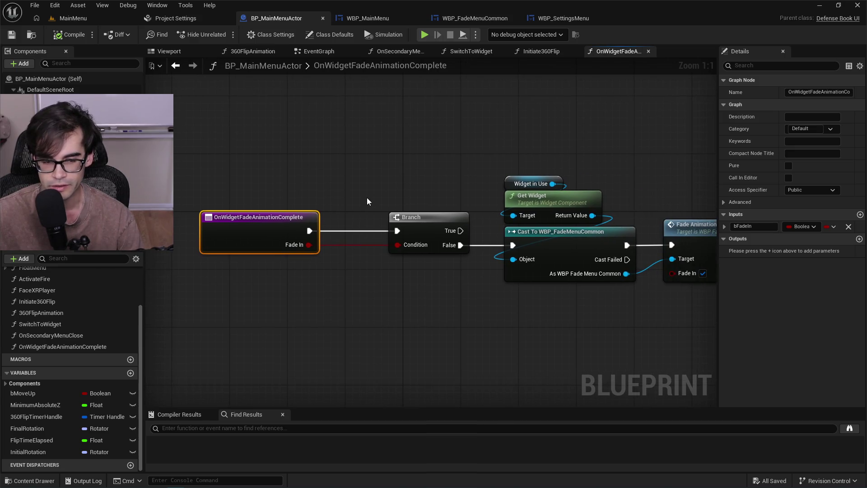
pyautogui.moveTo(372, 209); pyautogui.dragTo(266, 208)
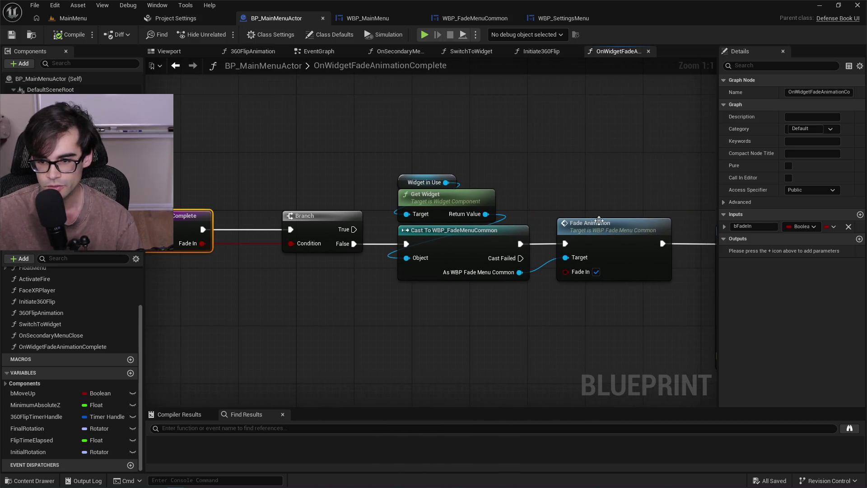
pyautogui.click(608, 225)
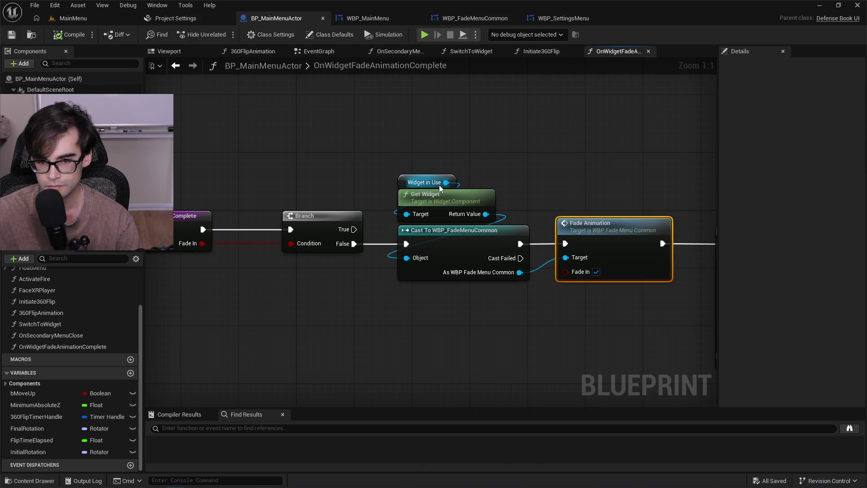
pyautogui.press('F9')
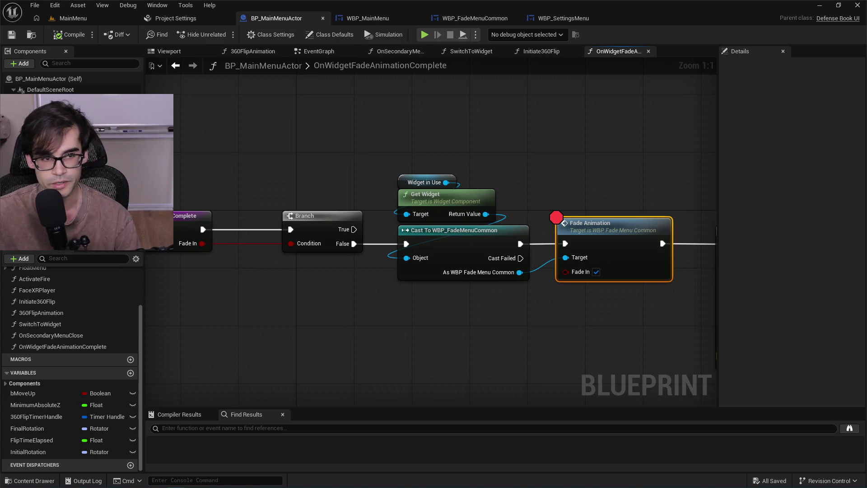
pyautogui.click(73, 18)
# Play in editor, trigger the menu flip, clear the SET node breakpoint and resume to Fade Animation.
pyautogui.click(224, 34)
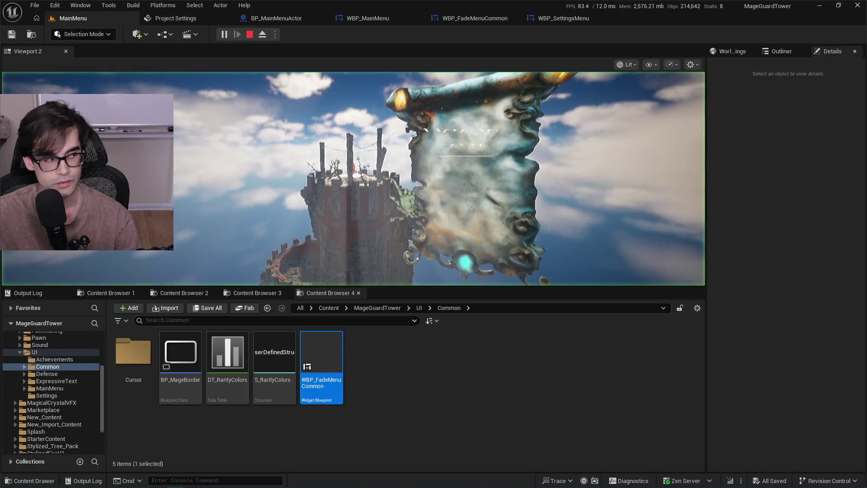
pyautogui.click(479, 211)
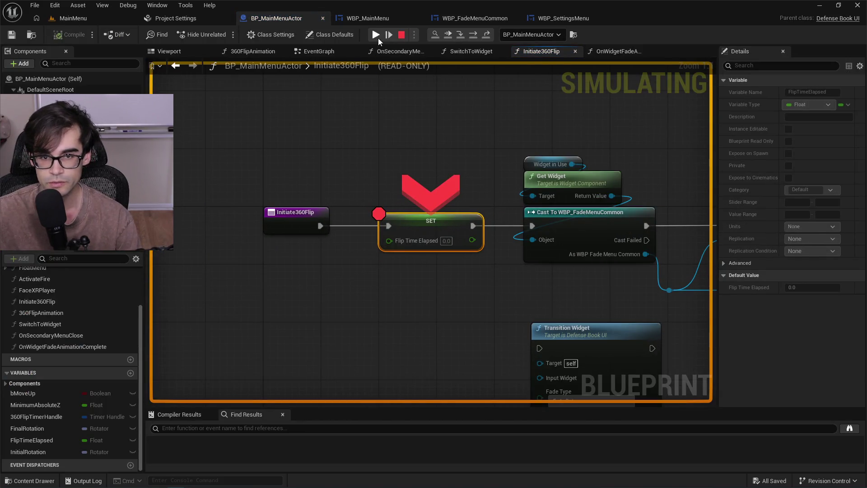
pyautogui.press('F9')
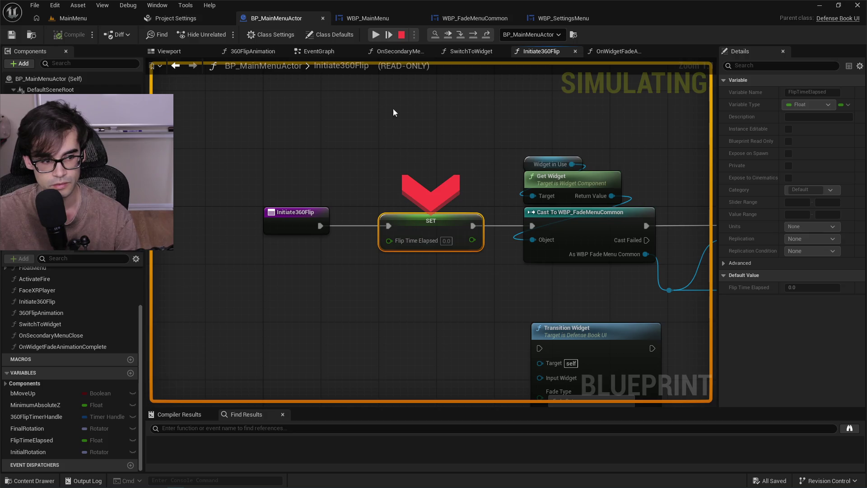
pyautogui.click(375, 36)
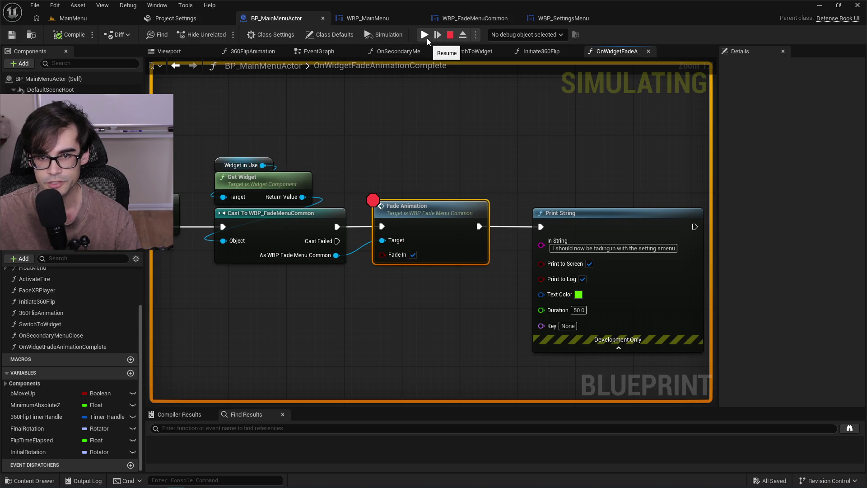
# Stop the play session and go back to BP_MainMenuActor's fade-complete graph.
pyautogui.click(70, 18)
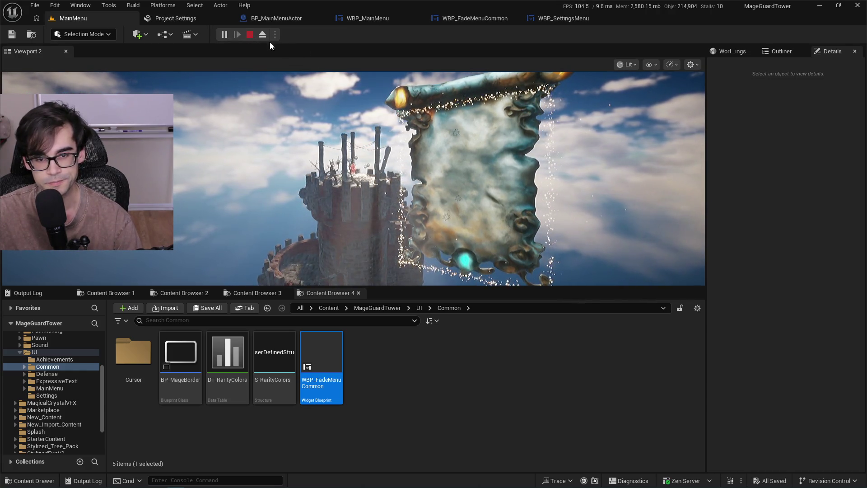
pyautogui.click(250, 34)
pyautogui.click(451, 19)
pyautogui.click(391, 17)
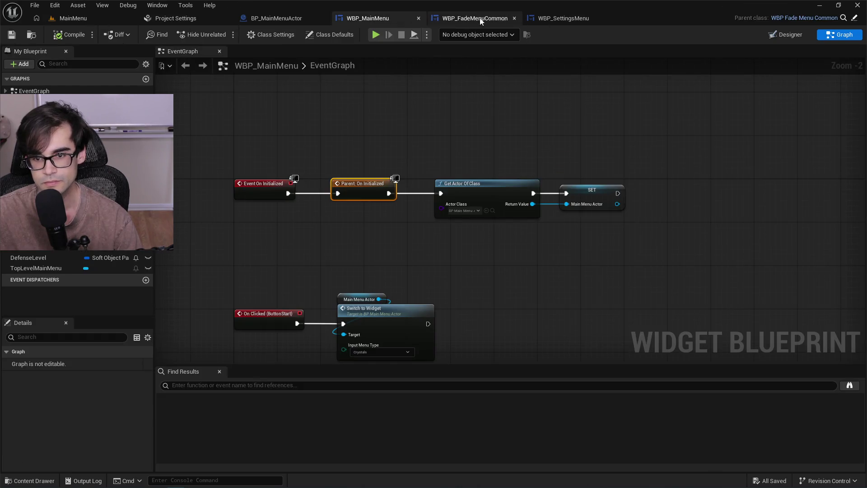
pyautogui.click(556, 18)
pyautogui.click(474, 18)
pyautogui.click(381, 18)
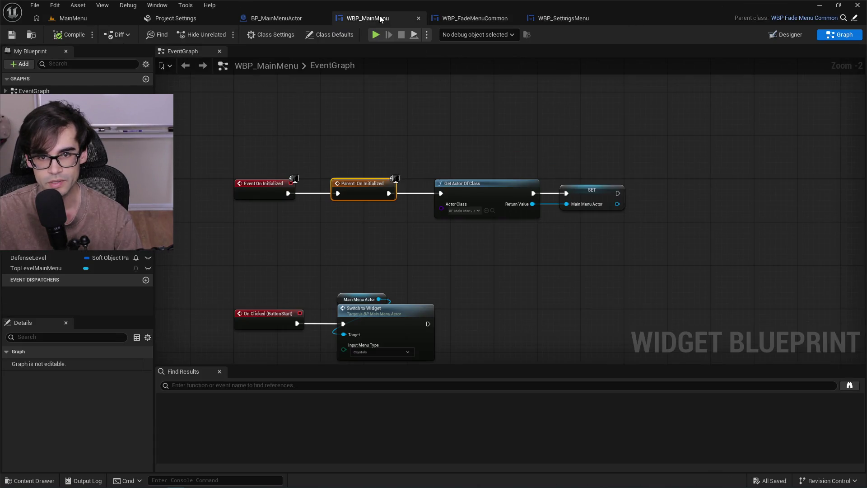
pyautogui.click(276, 19)
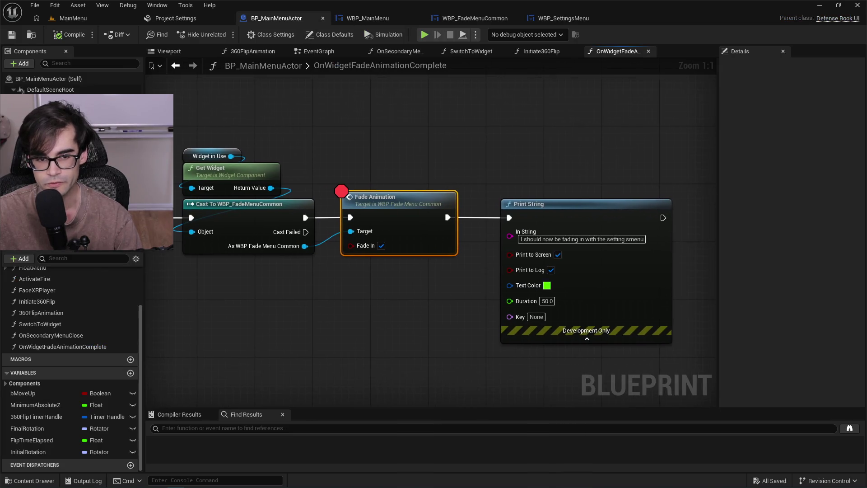
# Bring the Print String node into view and drag out from the cast widget reference.
pyautogui.scroll(-1, 570, 164)
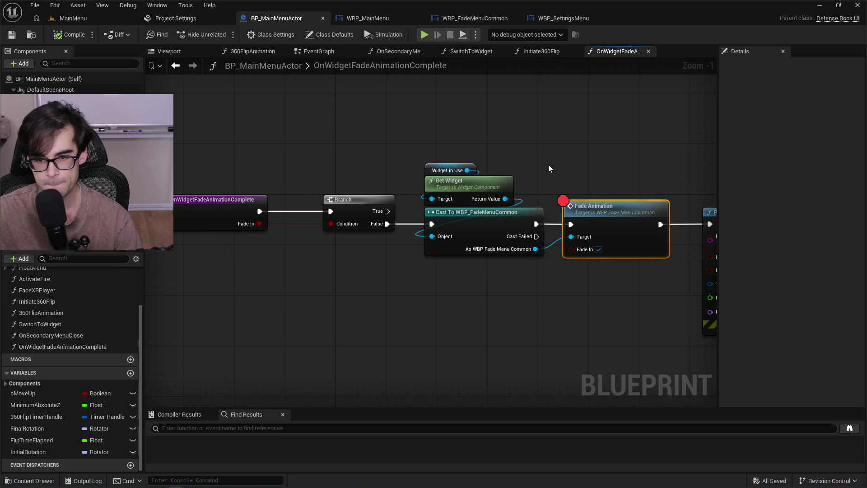
pyautogui.moveTo(548, 163); pyautogui.dragTo(347, 156)
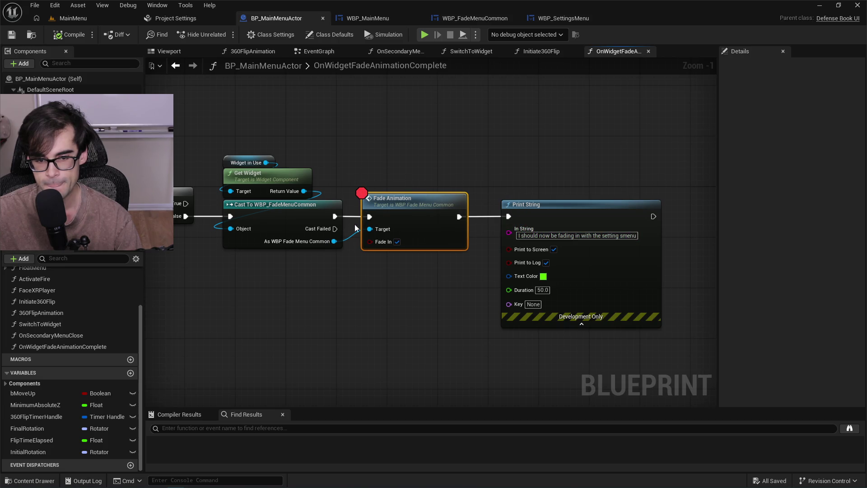
pyautogui.moveTo(334, 241); pyautogui.dragTo(339, 313)
# Add a Get Display Name node from the cast widget and clear Print String's old message.
pyautogui.write('get name')
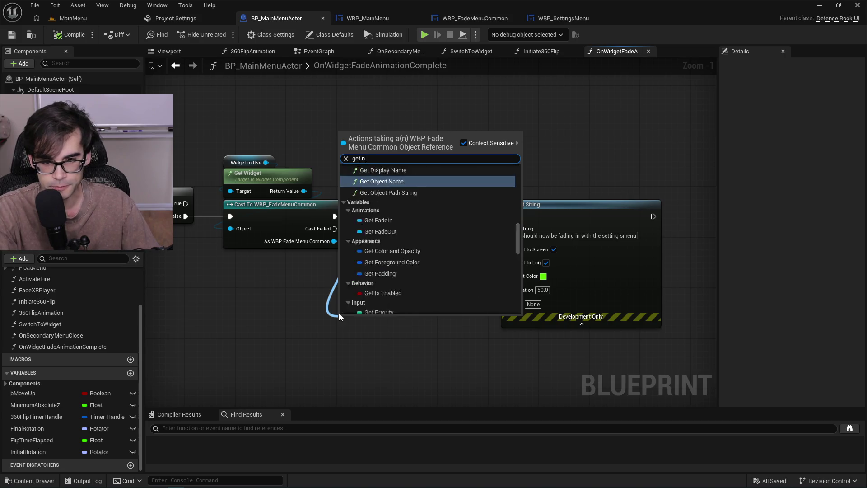
pyautogui.press('Up')
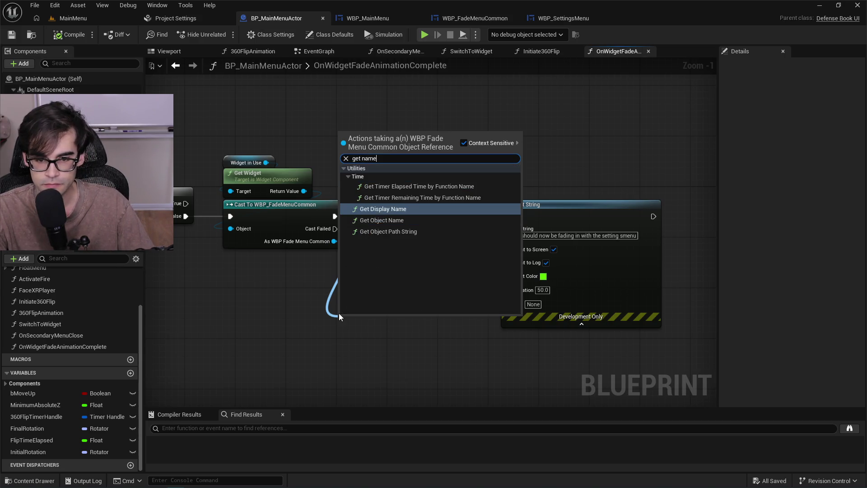
pyautogui.press('Return')
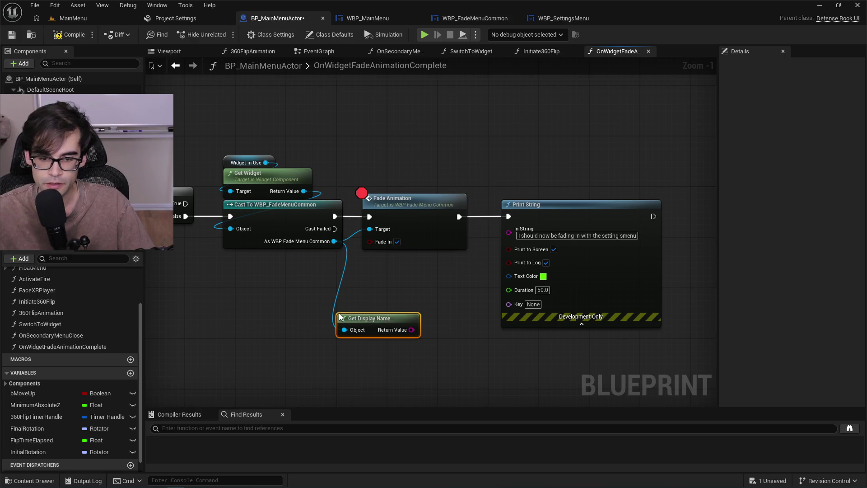
pyautogui.moveTo(530, 217); pyautogui.dragTo(624, 217)
pyautogui.click(647, 233)
pyautogui.press('BackSpace')
# Add a Format Text node with the pasted fade message and {1}, fed by the display name.
pyautogui.rightClick(505, 316)
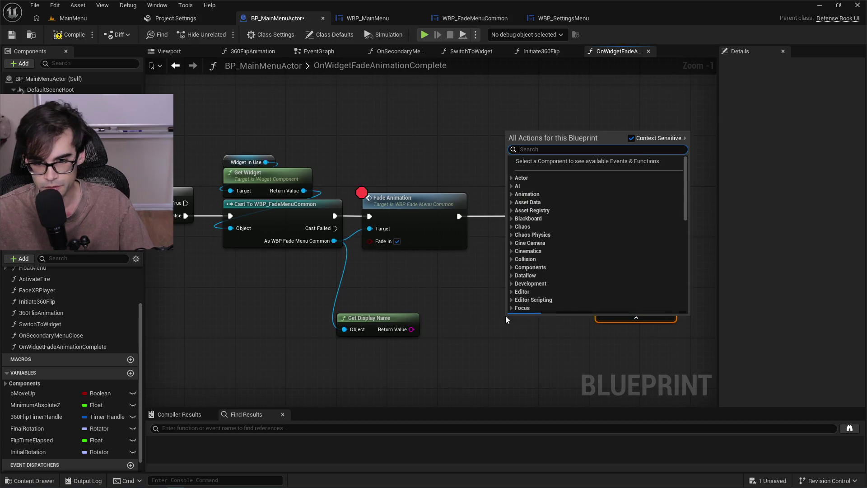
pyautogui.write('format')
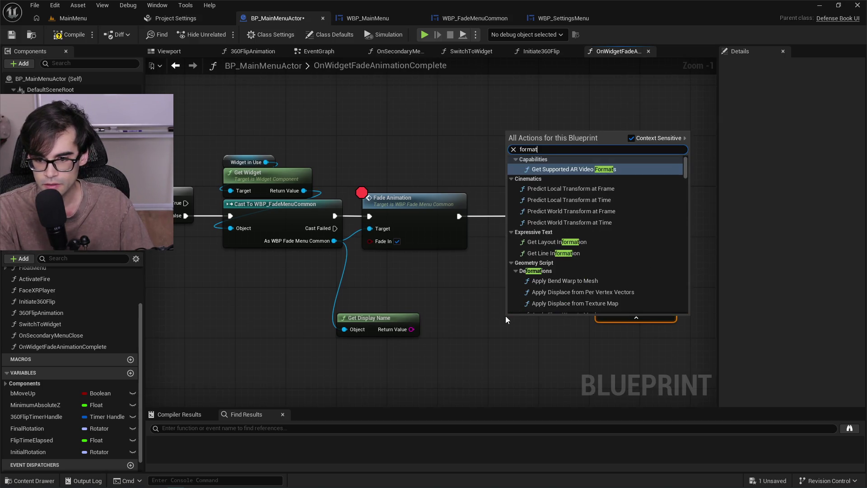
pyautogui.write(' text')
pyautogui.press('Return')
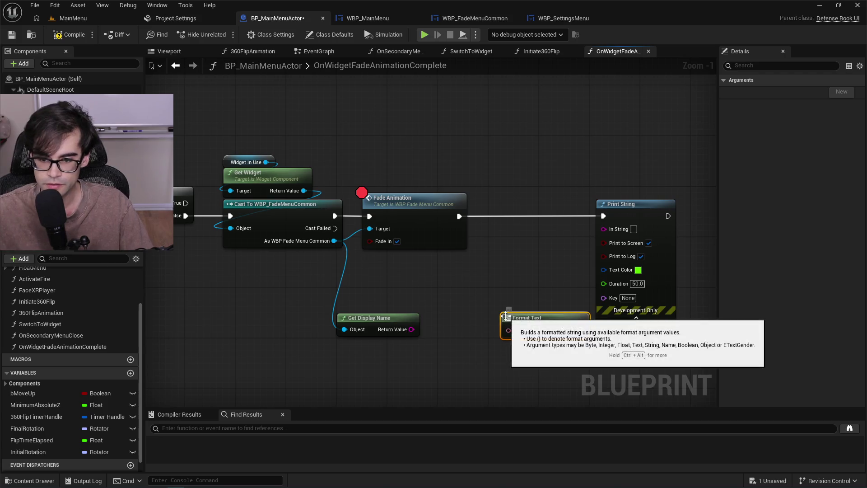
pyautogui.click(536, 330)
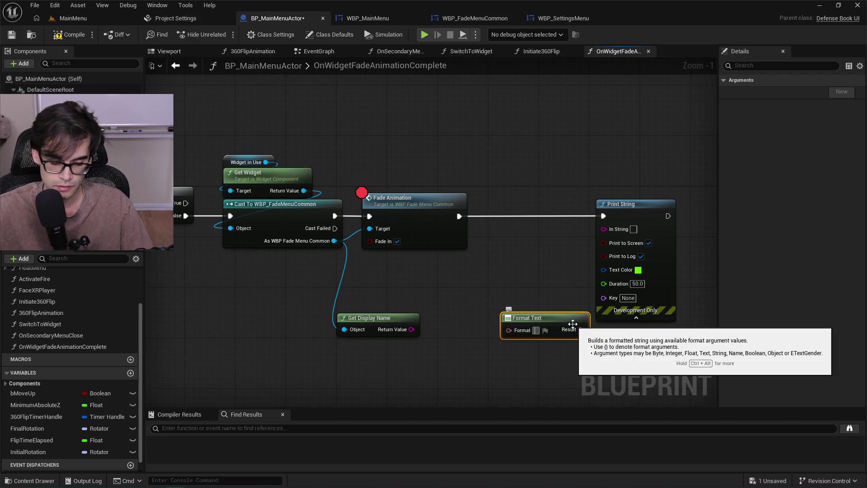
pyautogui.write('I should now be fading in with the settings menu')
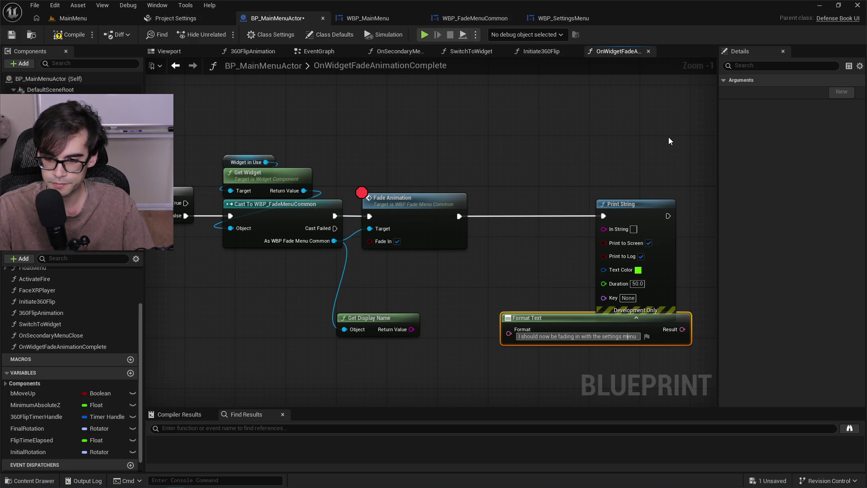
pyautogui.hotkey('shift', 'Return')
pyautogui.write('Name = {}')
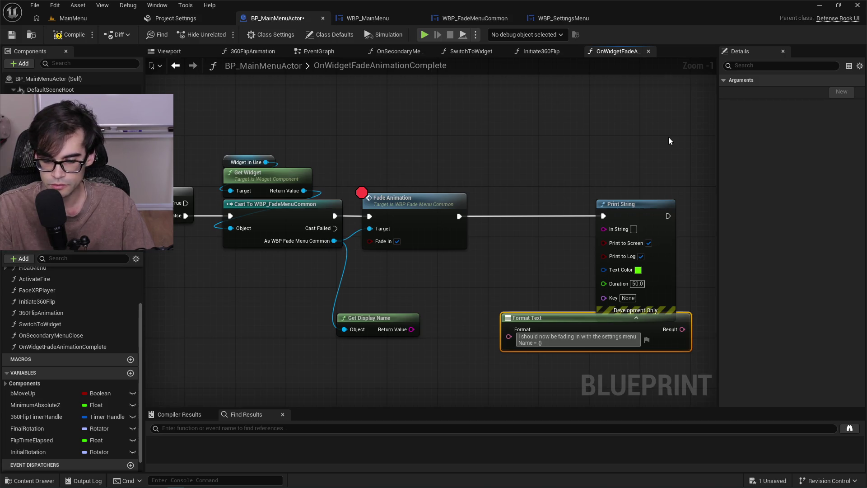
pyautogui.press('Return')
pyautogui.moveTo(404, 330); pyautogui.dragTo(509, 355)
# Reposition the Format Text node and add a reroute point to tidy the message wire.
pyautogui.moveTo(652, 335)
pyautogui.mouseDown()
pyautogui.moveTo(505, 358)
pyautogui.moveTo(500, 367)
pyautogui.moveTo(562, 316)
pyautogui.moveTo(605, 228)
pyautogui.mouseUp()
pyautogui.doubleClick(494, 275)
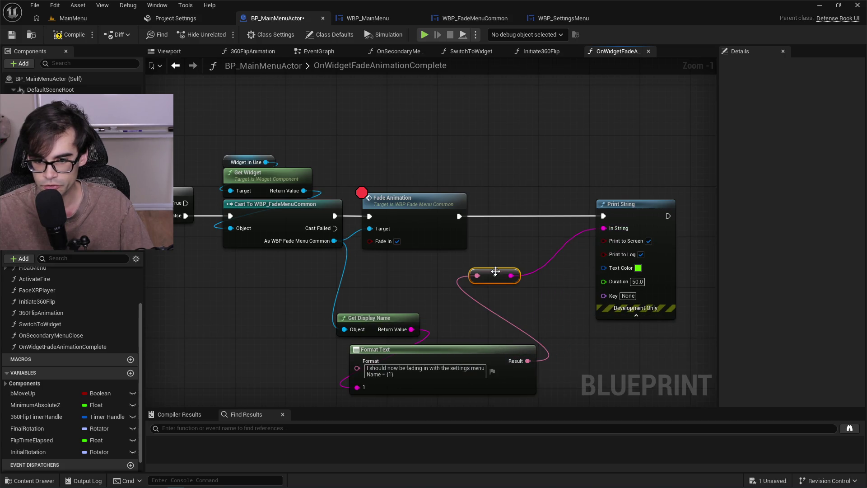
pyautogui.moveTo(495, 271); pyautogui.dragTo(529, 342)
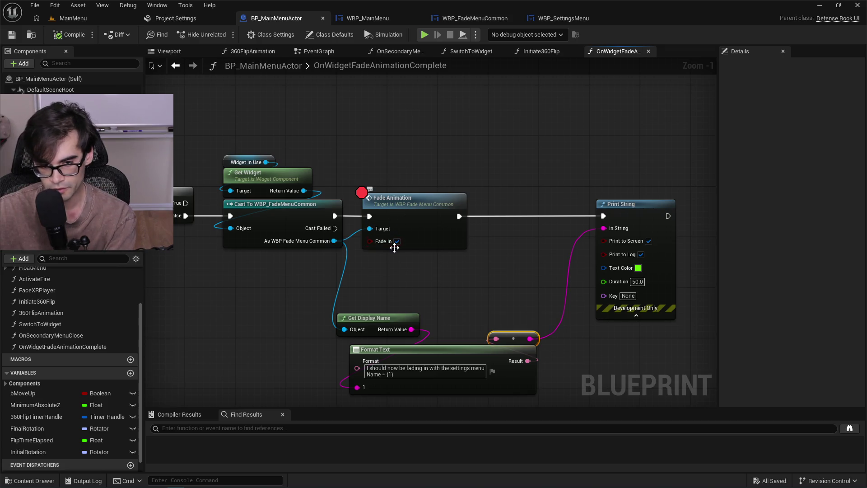
# Play the MainMenu level, remove the Fade Animation breakpoint and resume the session.
pyautogui.click(72, 18)
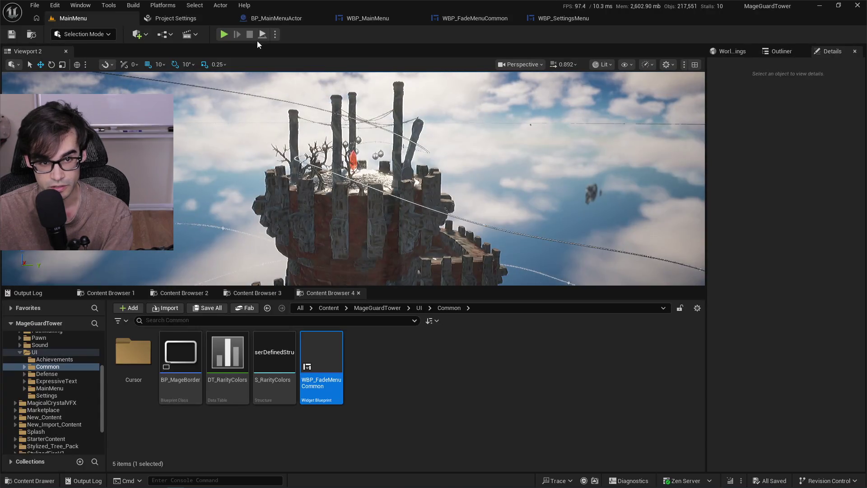
pyautogui.click(221, 35)
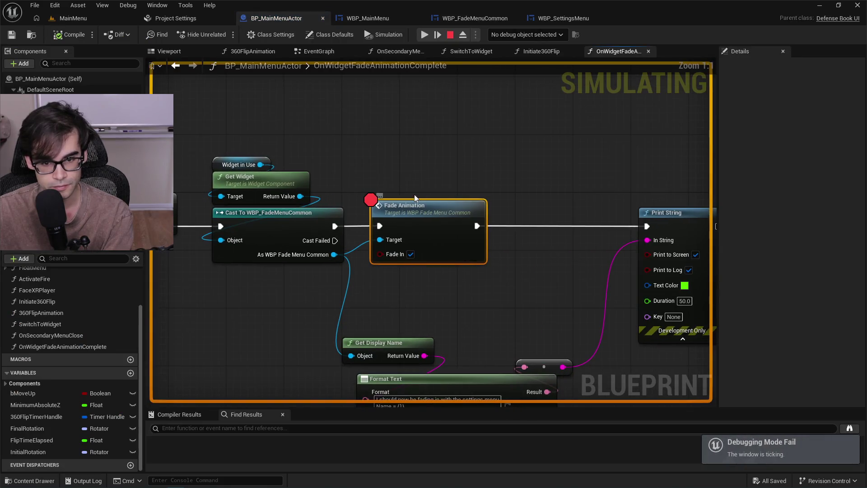
pyautogui.press('F9')
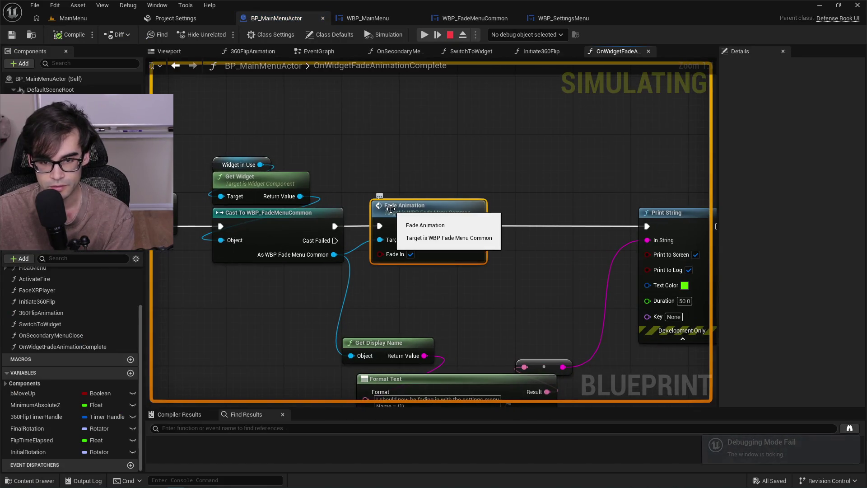
pyautogui.click(424, 35)
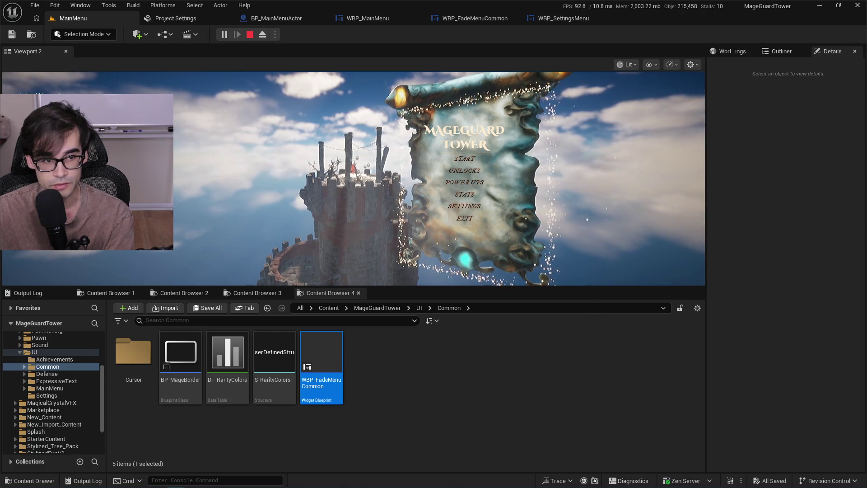
# Stop play and go back to BP_MainMenuActor's OnWidgetFadeAnimationComplete graph.
pyautogui.click(251, 36)
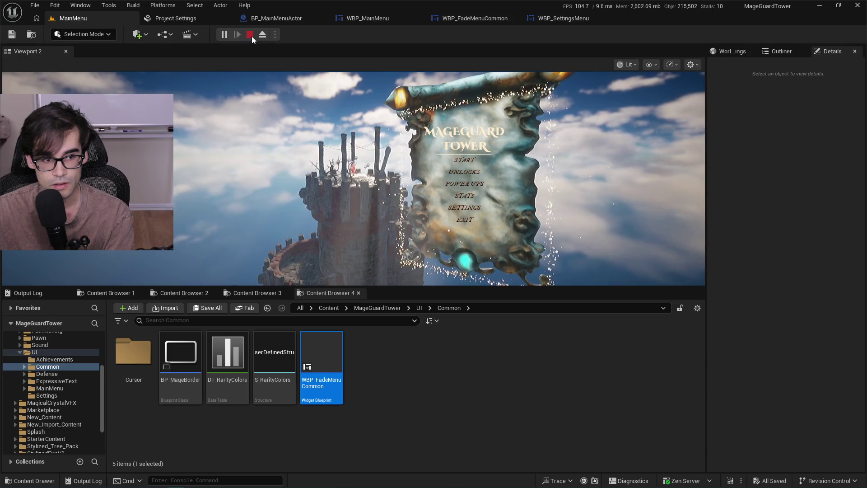
pyautogui.click(492, 20)
pyautogui.click(555, 18)
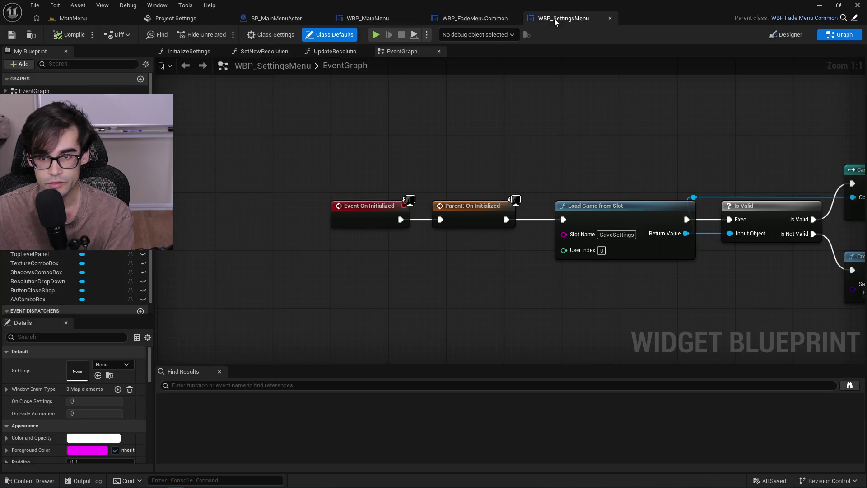
pyautogui.click(456, 18)
pyautogui.click(387, 20)
pyautogui.click(283, 20)
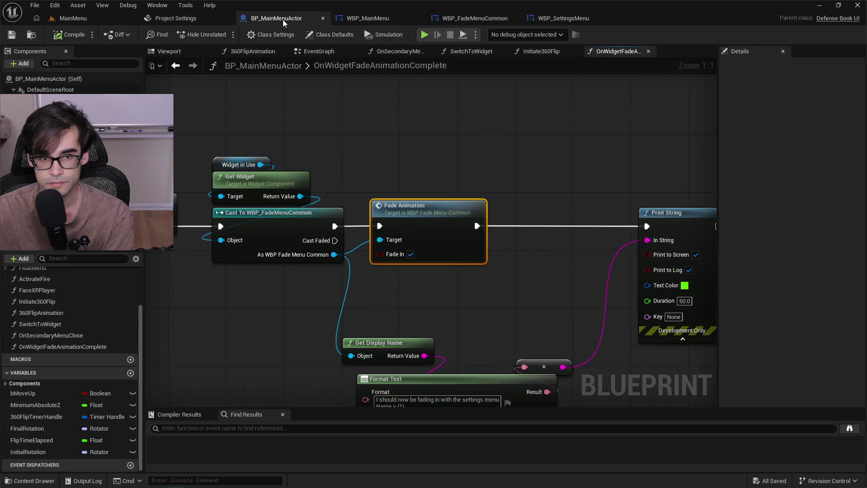
# Find all references to WidgetInUse from the Widget in Use getter node.
pyautogui.click(217, 161)
pyautogui.moveTo(348, 141); pyautogui.dragTo(536, 165)
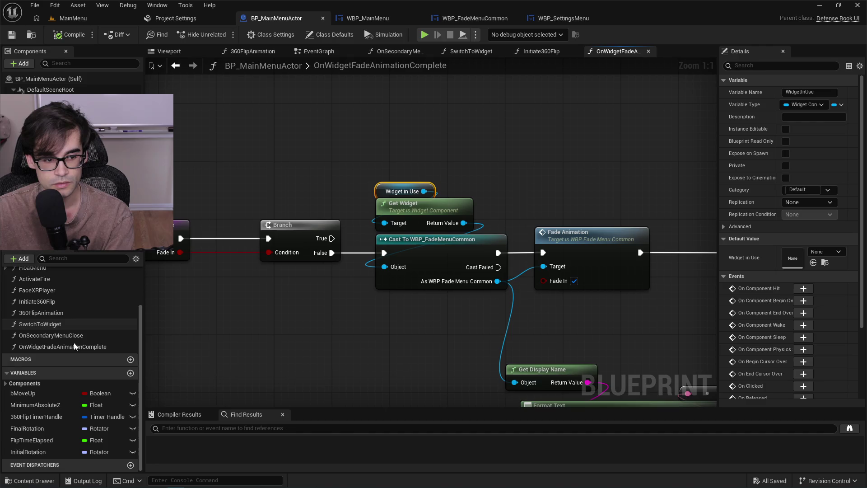
pyautogui.scroll(3, 78, 348)
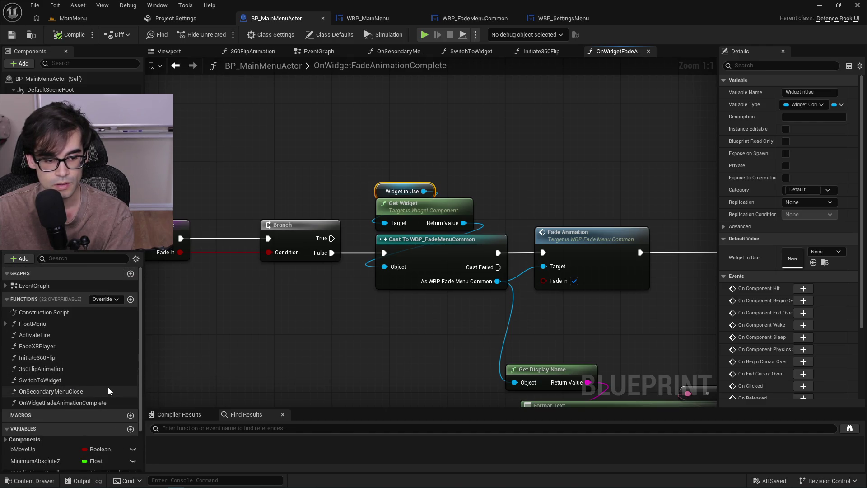
pyautogui.rightClick(379, 195)
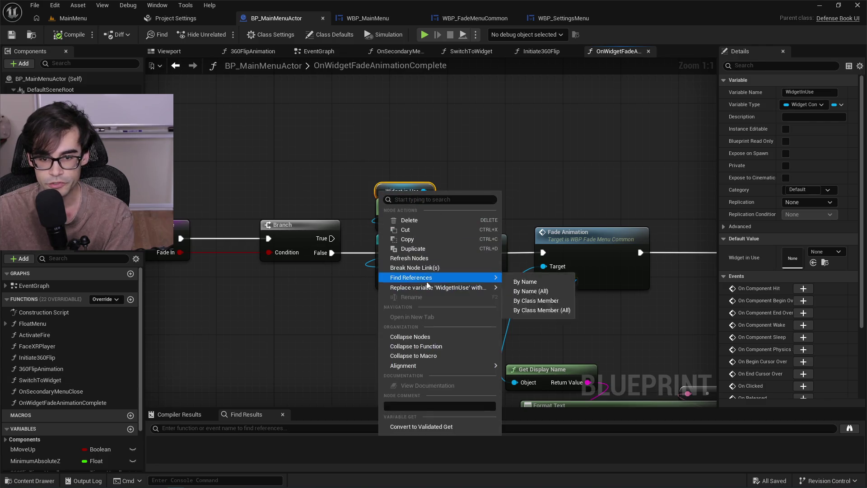
pyautogui.moveTo(433, 286)
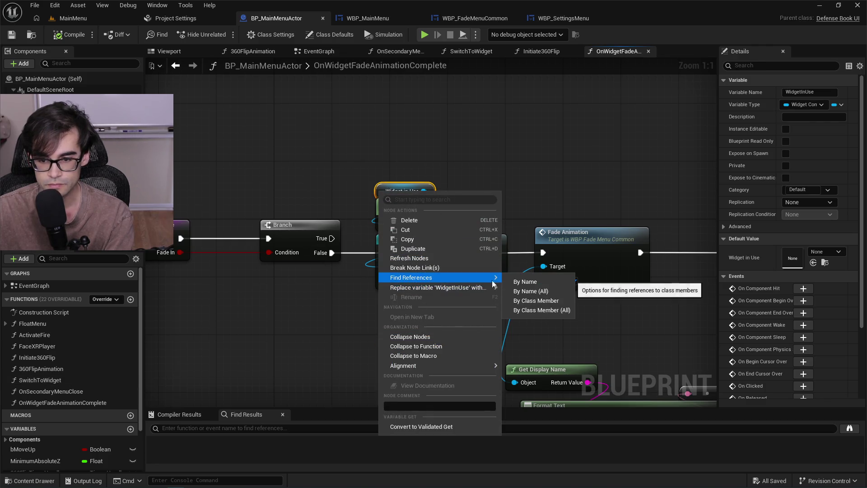
pyautogui.click(517, 282)
# Jump to the WidgetInUse set and read results, inspecting the cast in Initiate360Flip.
pyautogui.moveTo(396, 407)
pyautogui.mouseDown()
pyautogui.moveTo(396, 352)
pyautogui.moveTo(396, 363)
pyautogui.mouseUp()
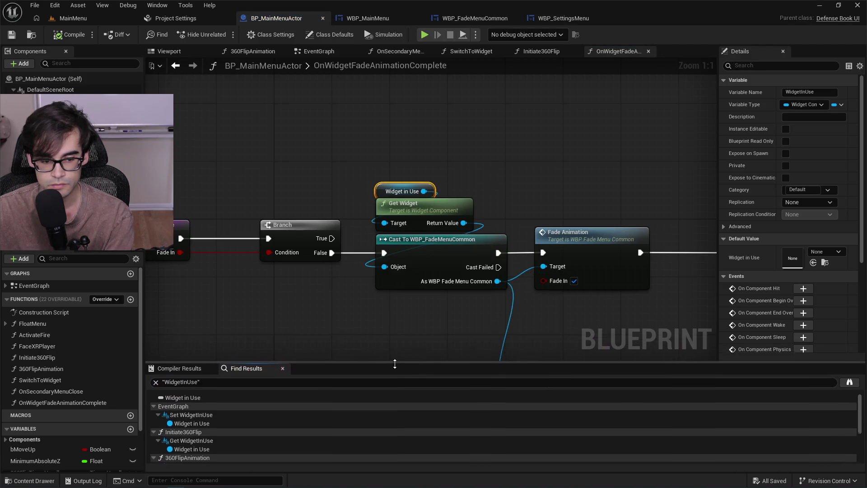
pyautogui.click(226, 418)
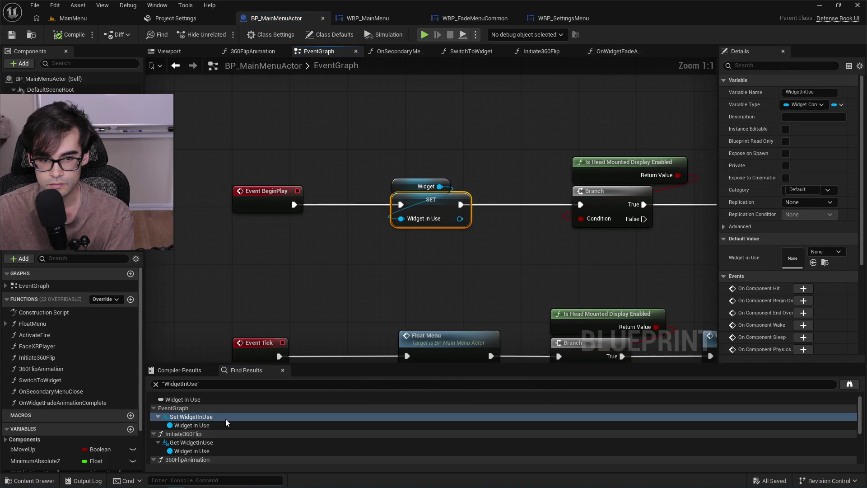
pyautogui.scroll(-1, 212, 428)
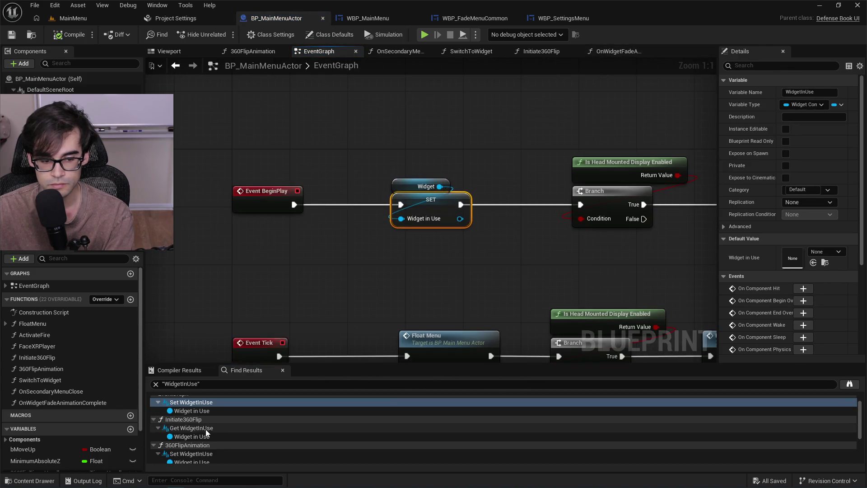
pyautogui.click(206, 428)
pyautogui.scroll(-3, 335, 215)
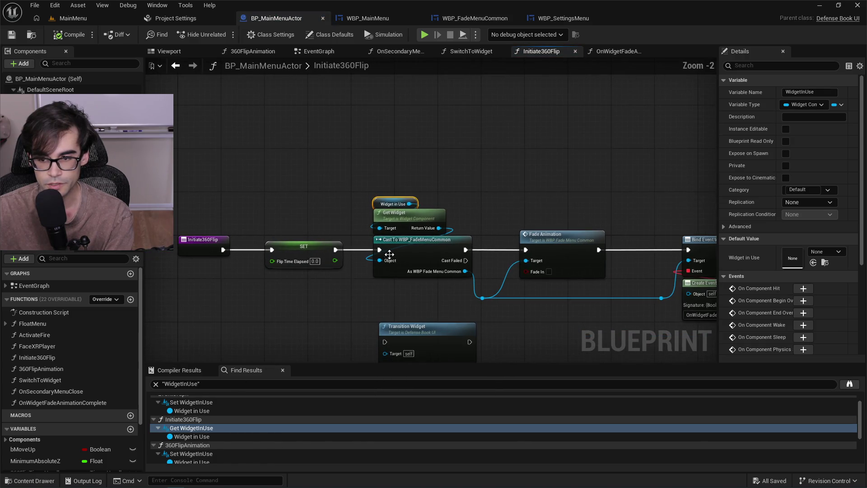
pyautogui.scroll(1, 409, 193)
pyautogui.moveTo(409, 193); pyautogui.dragTo(262, 199)
pyautogui.moveTo(451, 154)
pyautogui.mouseDown()
pyautogui.moveTo(391, 157)
pyautogui.moveTo(278, 188)
pyautogui.moveTo(633, 175)
pyautogui.mouseUp()
pyautogui.moveTo(505, 180)
pyautogui.mouseDown()
pyautogui.moveTo(654, 122)
pyautogui.moveTo(632, 149)
pyautogui.moveTo(532, 202)
pyautogui.mouseUp()
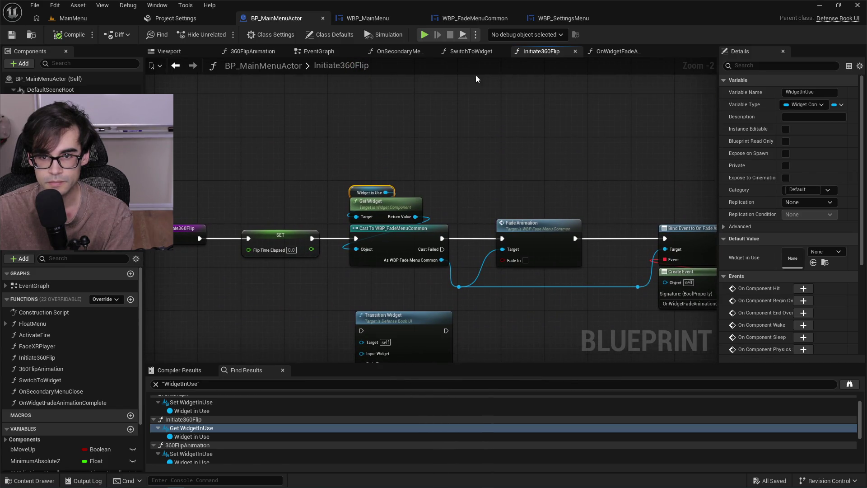
# Open 360FlipAnimation, pan to the SET node and select the Widget to Set getter.
pyautogui.click(255, 53)
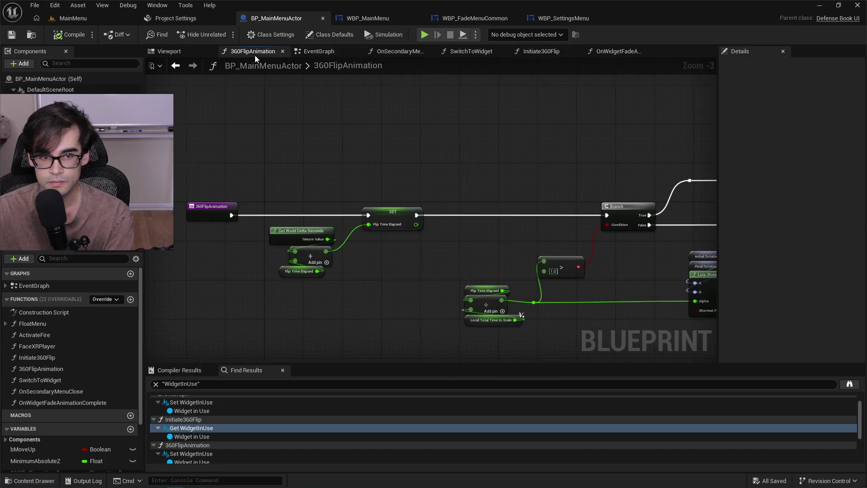
pyautogui.moveTo(477, 180); pyautogui.dragTo(118, 174)
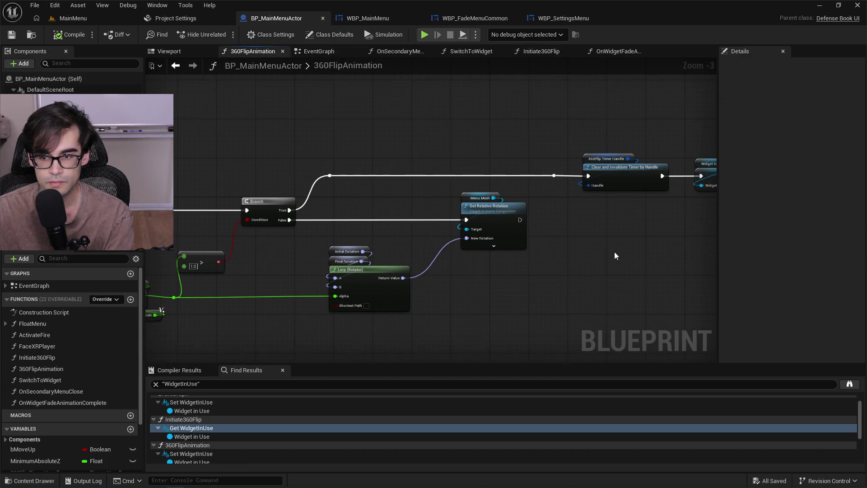
pyautogui.moveTo(614, 256); pyautogui.dragTo(315, 262)
pyautogui.scroll(1, 451, 196)
pyautogui.moveTo(479, 218); pyautogui.dragTo(384, 244)
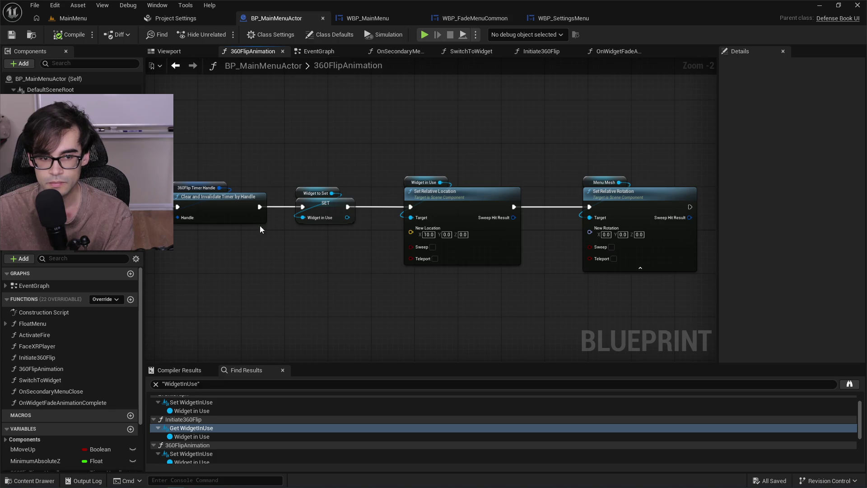
pyautogui.moveTo(285, 244)
pyautogui.mouseDown()
pyautogui.moveTo(804, 250)
pyautogui.moveTo(813, 158)
pyautogui.mouseUp()
pyautogui.moveTo(640, 234)
pyautogui.mouseDown()
pyautogui.moveTo(657, 224)
pyautogui.moveTo(275, 301)
pyautogui.mouseUp()
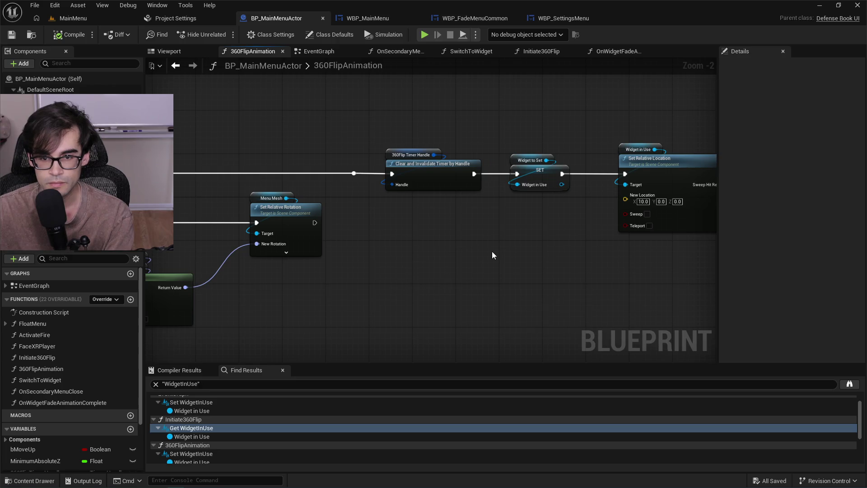
pyautogui.moveTo(491, 251); pyautogui.dragTo(443, 277)
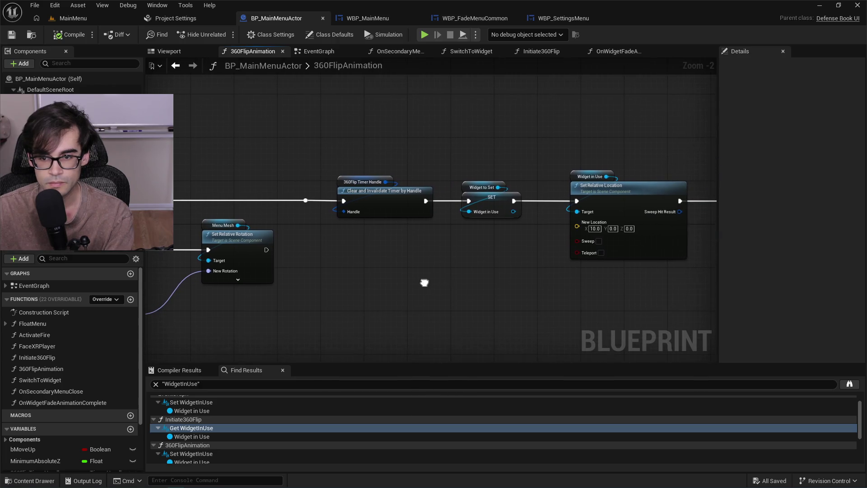
pyautogui.click(468, 185)
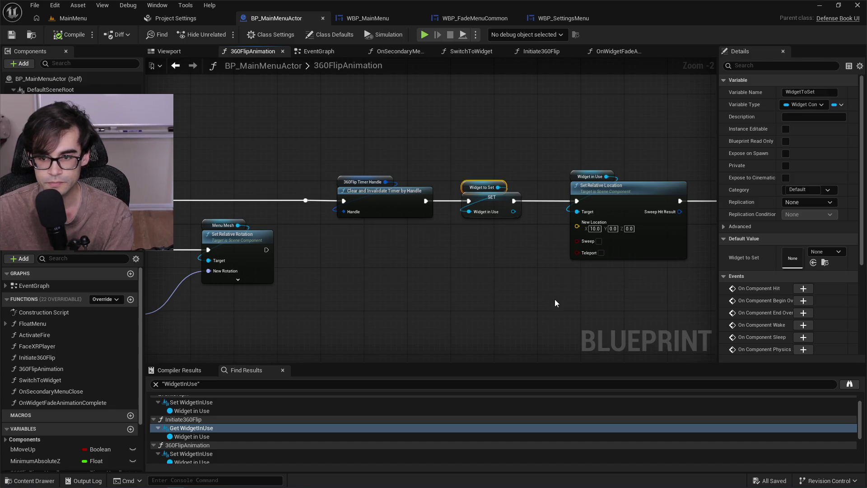
# Pan through the function to the SET Widget in Use and Clear and Invalidate Timer nodes.
pyautogui.moveTo(552, 300)
pyautogui.mouseDown()
pyautogui.moveTo(678, 262)
pyautogui.moveTo(708, 243)
pyautogui.moveTo(587, 276)
pyautogui.moveTo(219, 293)
pyautogui.mouseUp()
pyautogui.moveTo(605, 302); pyautogui.dragTo(332, 308)
pyautogui.moveTo(536, 310); pyautogui.dragTo(293, 315)
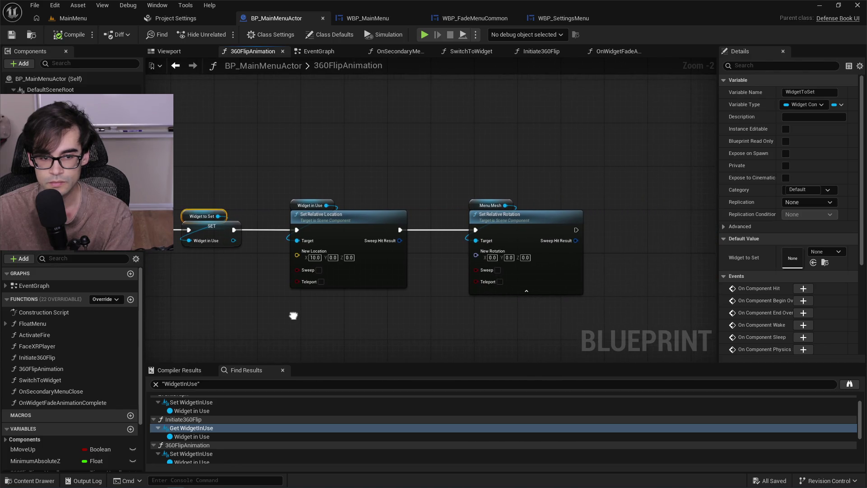
pyautogui.moveTo(293, 315); pyautogui.dragTo(413, 311)
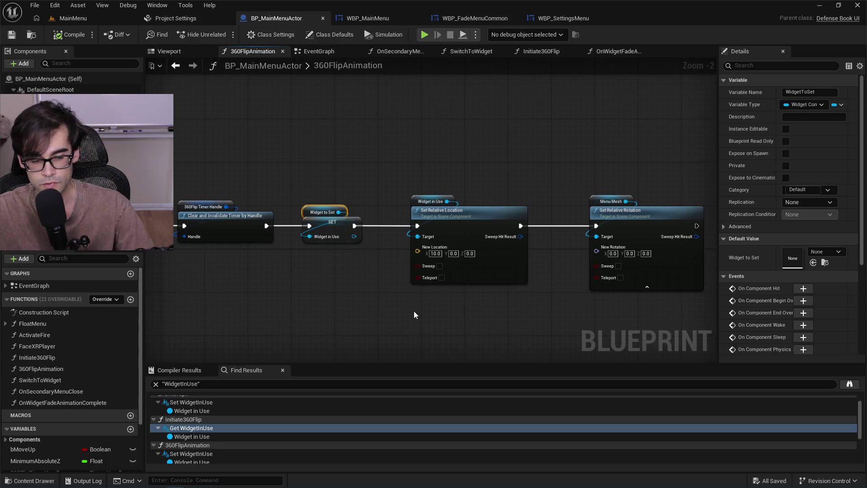
pyautogui.click(393, 53)
# In OnWidgetFadeAnimationComplete, wire a Widget to Set getter into Get Widget's Target, replacing Widget in Use.
pyautogui.click(470, 52)
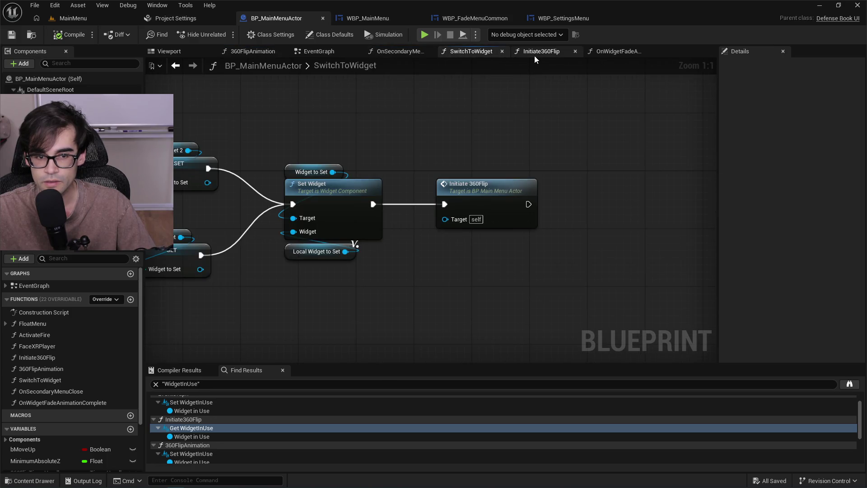
pyautogui.click(535, 53)
pyautogui.click(607, 53)
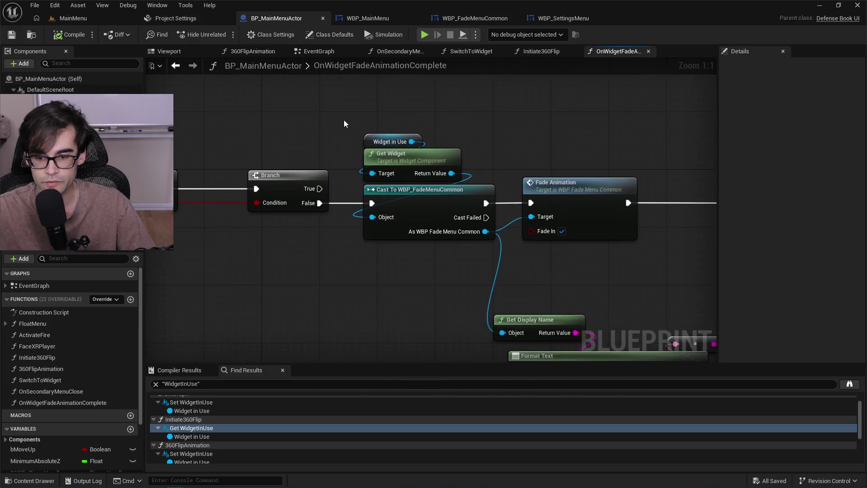
pyautogui.scroll(-1, 343, 120)
pyautogui.moveTo(464, 130)
pyautogui.mouseDown()
pyautogui.moveTo(403, 122)
pyautogui.moveTo(382, 154)
pyautogui.moveTo(329, 174)
pyautogui.mouseUp()
pyautogui.hotkey('ctrl', 'v')
pyautogui.click(336, 146)
pyautogui.press('Delete')
pyautogui.moveTo(394, 119); pyautogui.dragTo(311, 154)
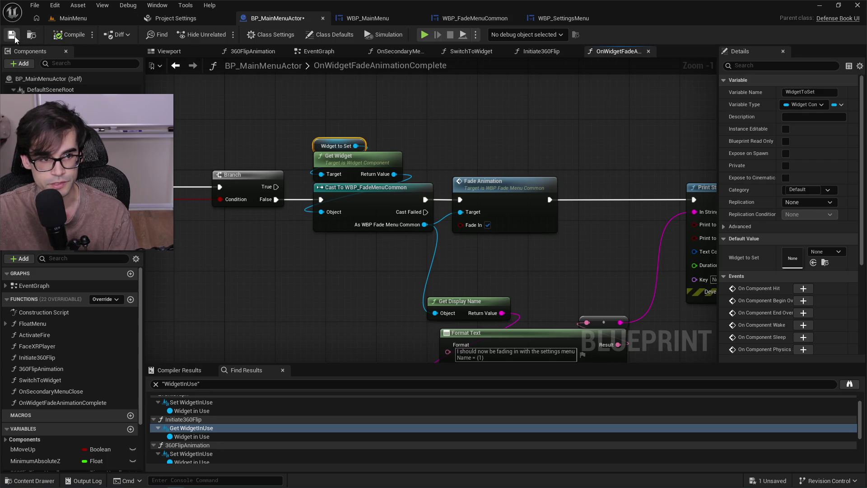
pyautogui.click(129, 19)
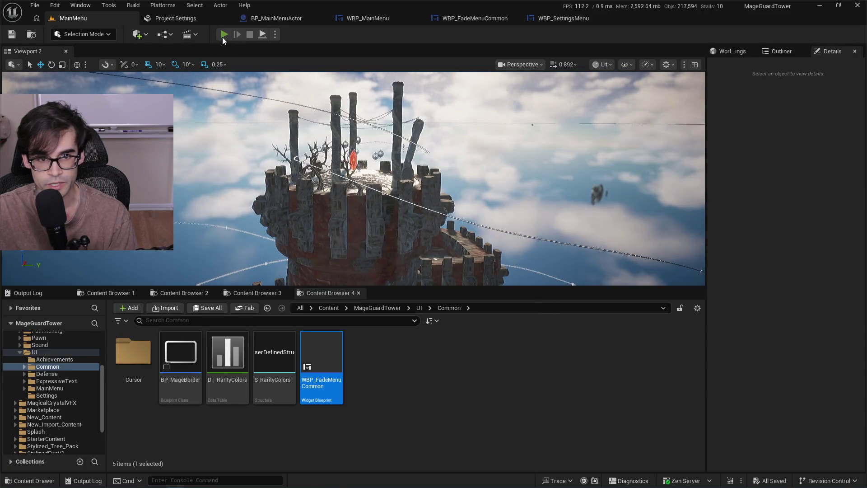
# Run a play-in-editor test of the menu fade, then stop and reopen BP_MainMenuActor.
pyautogui.click(224, 35)
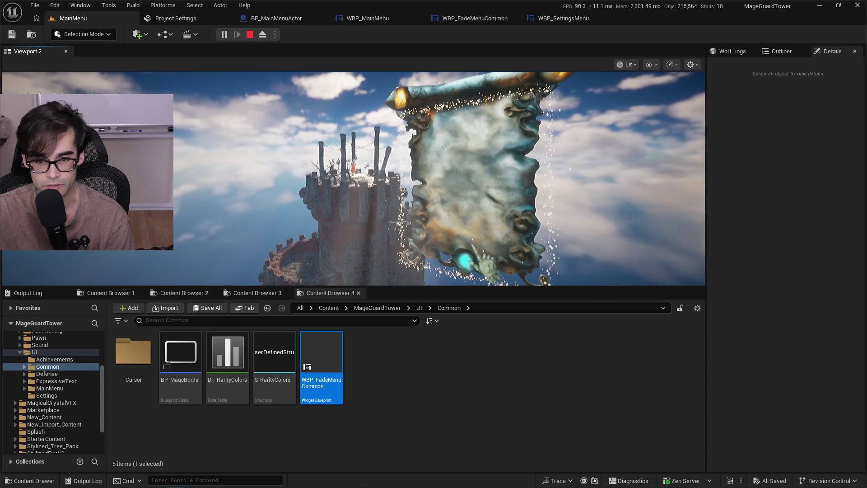
pyautogui.moveTo(423, 287); pyautogui.dragTo(423, 332)
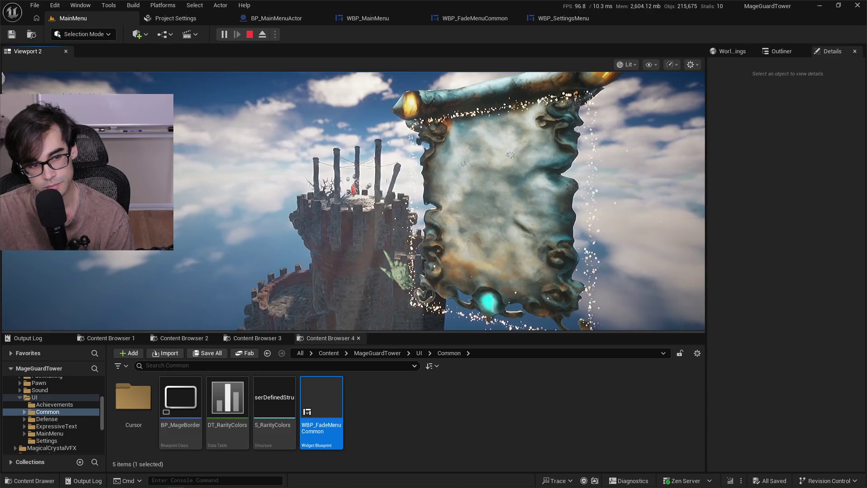
pyautogui.click(253, 40)
pyautogui.click(282, 17)
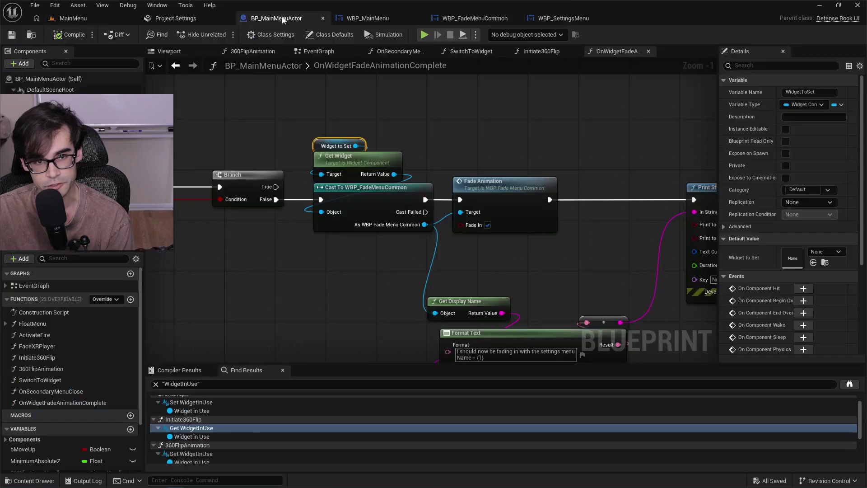
# Open the FadeAnimation function and pan to view both Play Animation nodes.
pyautogui.moveTo(632, 176); pyautogui.dragTo(594, 173)
pyautogui.moveTo(362, 258)
pyautogui.mouseDown()
pyautogui.moveTo(400, 198)
pyautogui.moveTo(487, 219)
pyautogui.mouseUp()
pyautogui.doubleClick(448, 159)
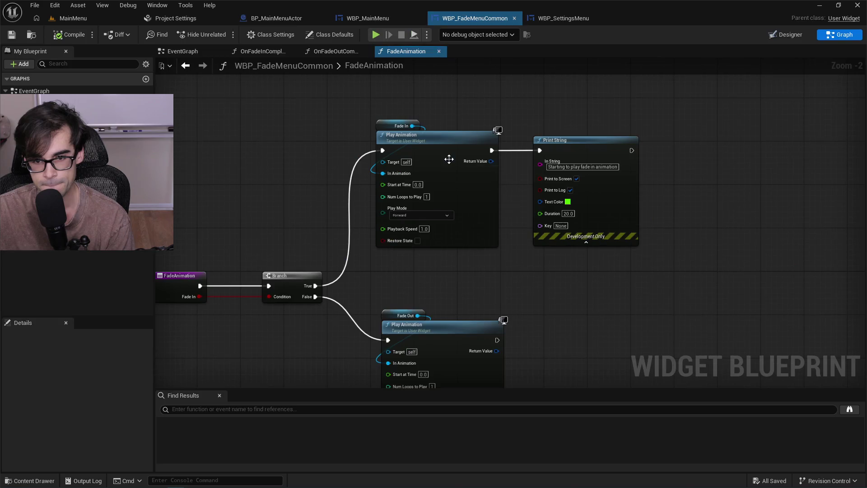
pyautogui.moveTo(306, 217); pyautogui.dragTo(381, 203)
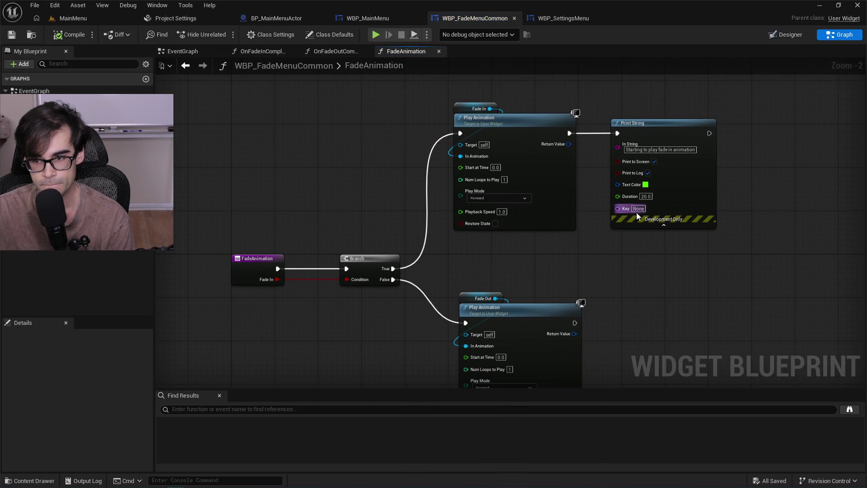
pyautogui.moveTo(743, 171); pyautogui.dragTo(699, 195)
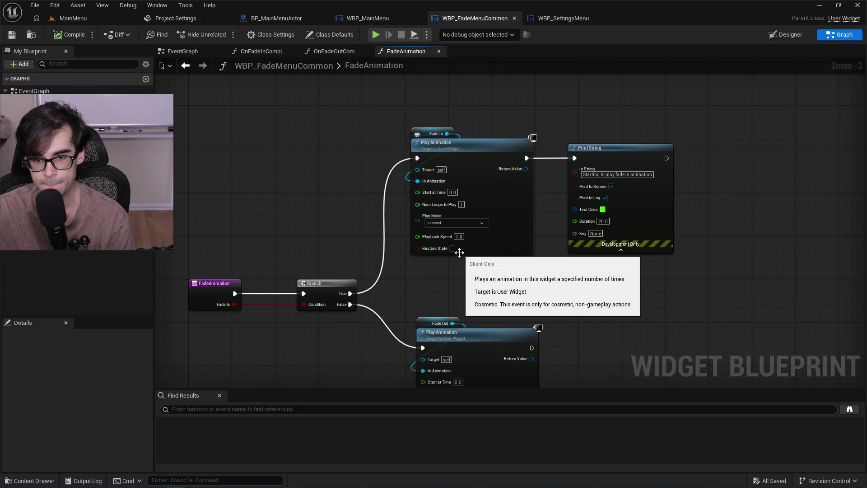
# Show WBP_SettingsMenu in the Designer view.
pyautogui.click(552, 19)
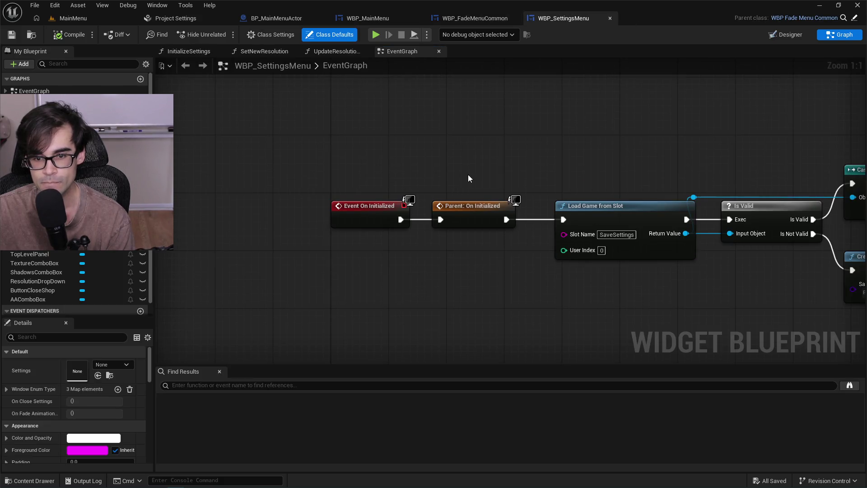
pyautogui.scroll(-2, 468, 181)
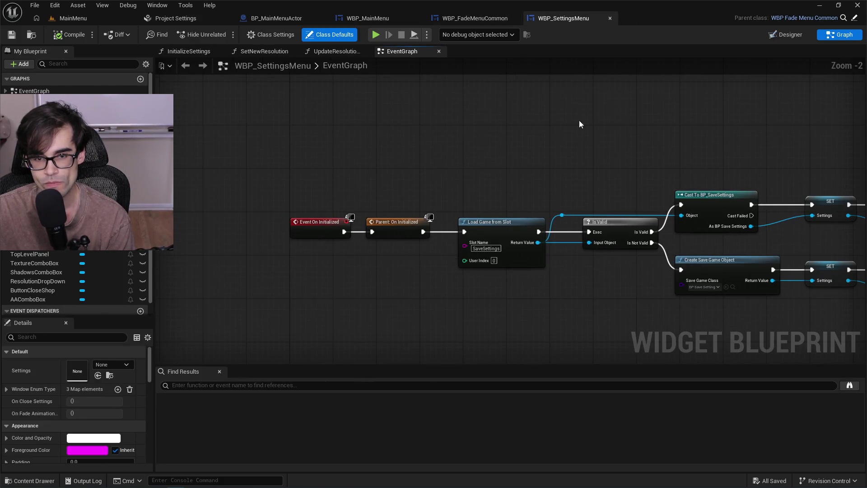
pyautogui.click(785, 34)
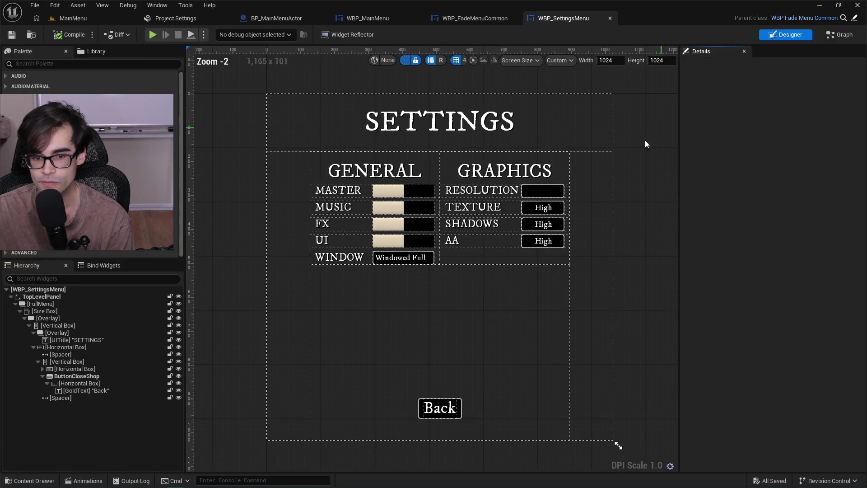
# Uncheck Is Variable on WBP_SettingsMenu's TopLevelPanel, then compile and save the blueprint.
pyautogui.scroll(-1, 383, 302)
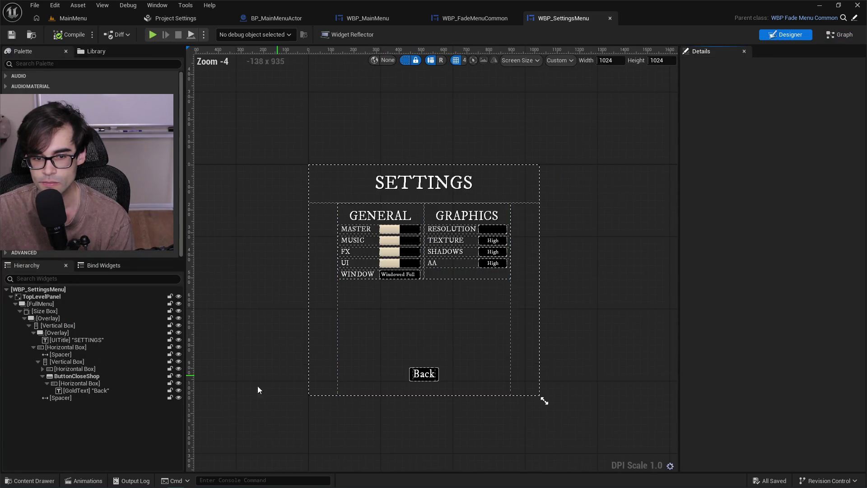
pyautogui.click(72, 295)
pyautogui.click(789, 66)
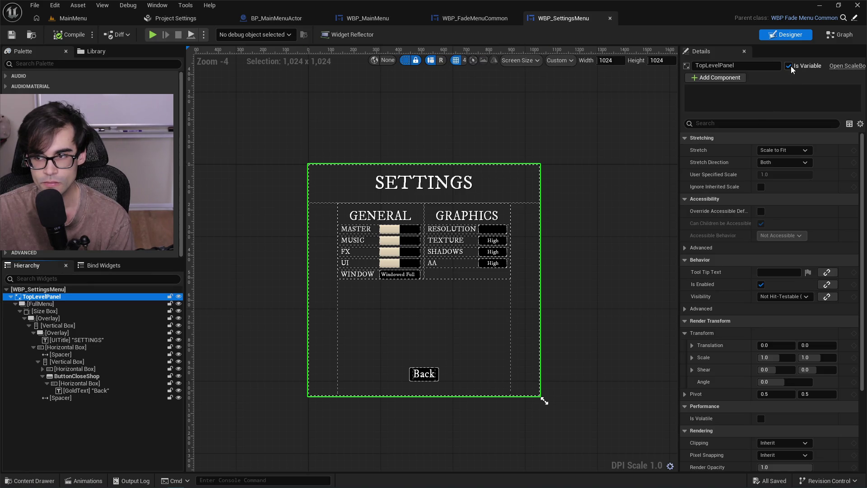
pyautogui.click(72, 35)
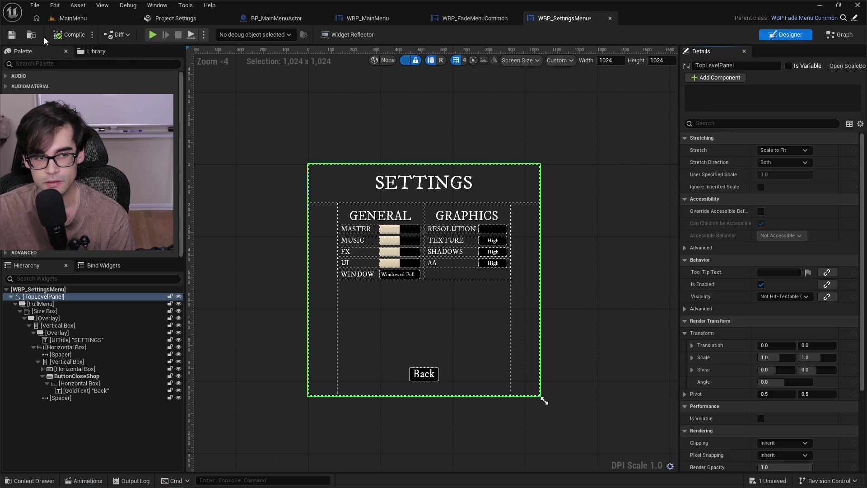
pyautogui.click(14, 37)
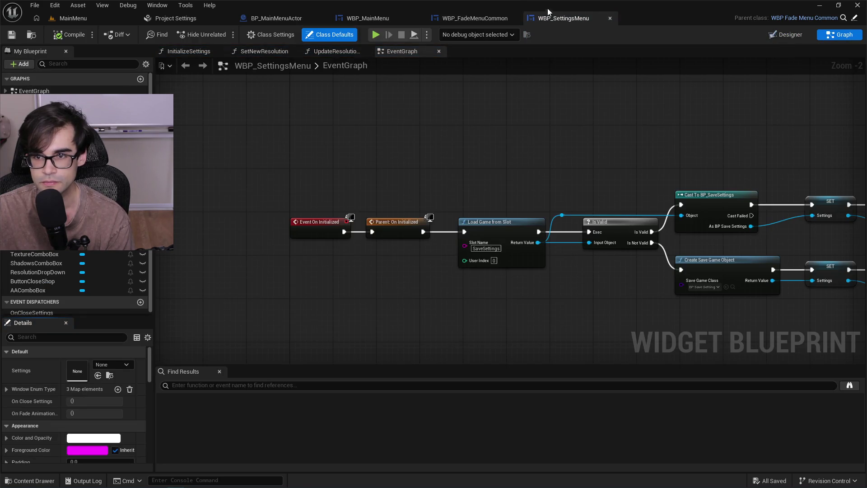
pyautogui.click(481, 19)
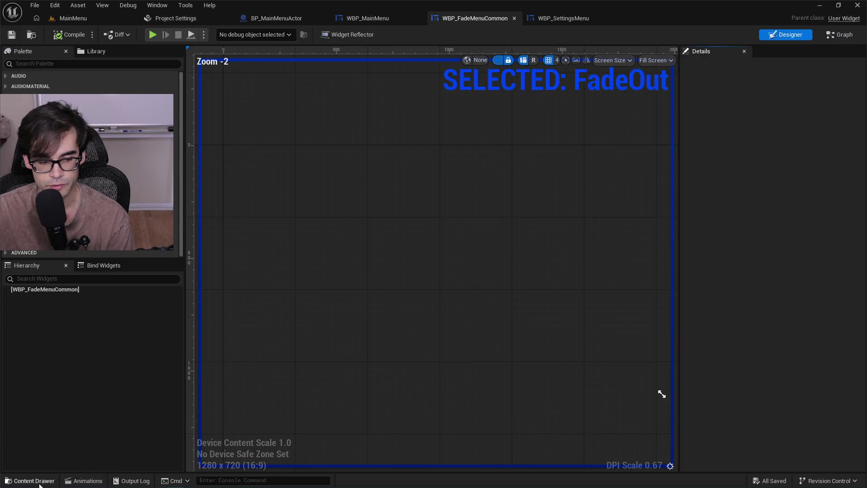
# Compare the FadeIn and FadeOut animations in WBP_FadeMenuCommon, then select FadeIn.
pyautogui.click(82, 481)
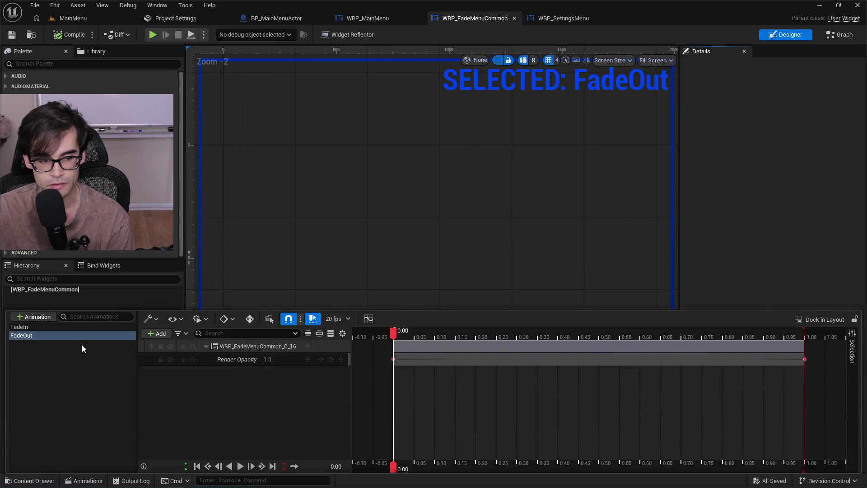
pyautogui.click(49, 327)
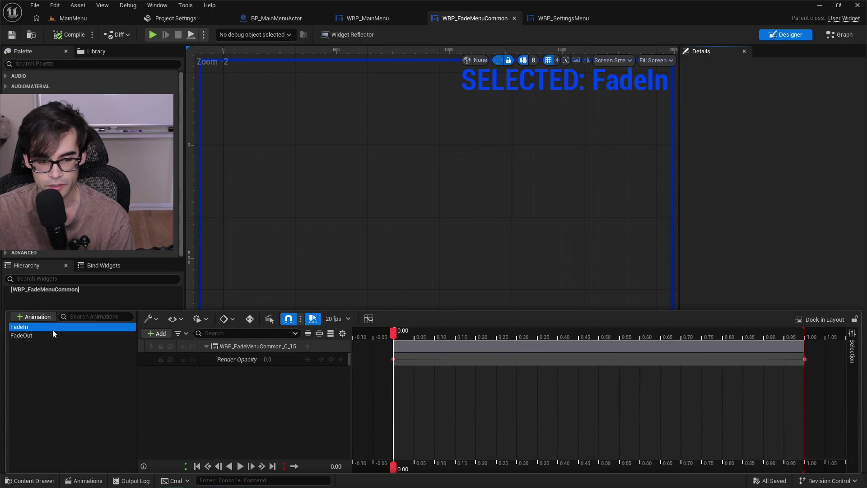
pyautogui.click(54, 334)
pyautogui.click(52, 328)
pyautogui.click(55, 334)
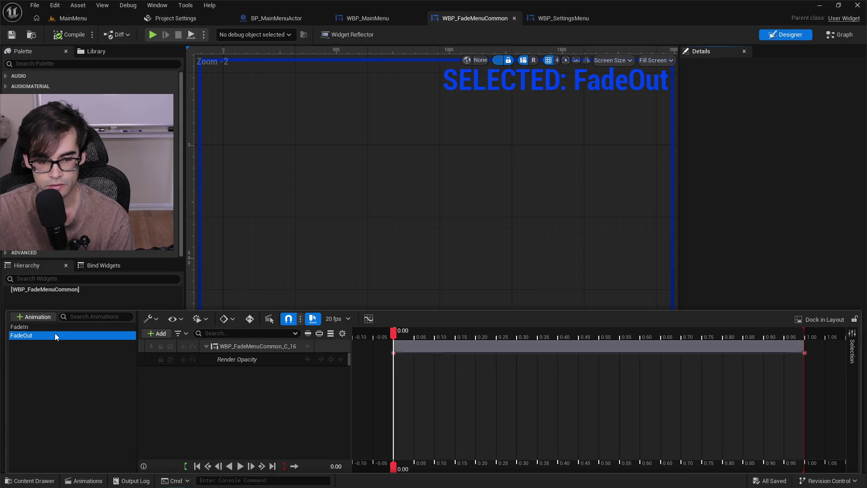
pyautogui.click(61, 328)
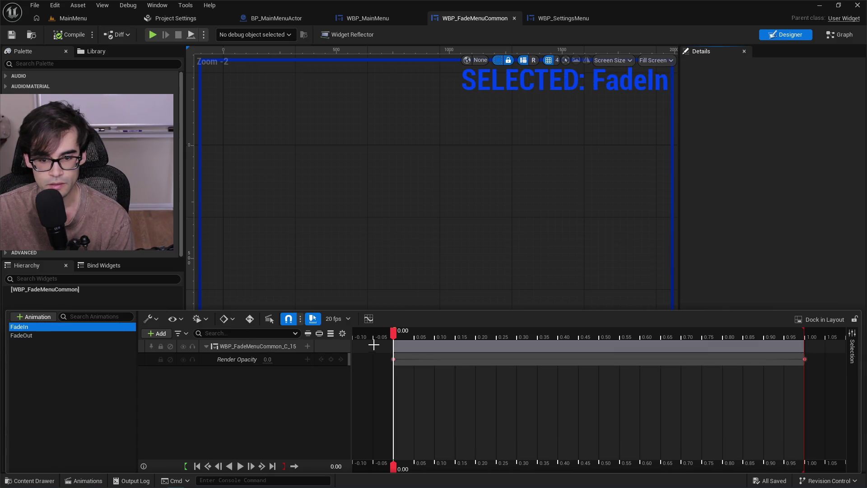
# Set FadeIn's Render Opacity at time 0.00 to 0.1 and save the widget.
pyautogui.moveTo(397, 336)
pyautogui.mouseDown()
pyautogui.moveTo(579, 346)
pyautogui.moveTo(397, 357)
pyautogui.moveTo(804, 364)
pyautogui.mouseUp()
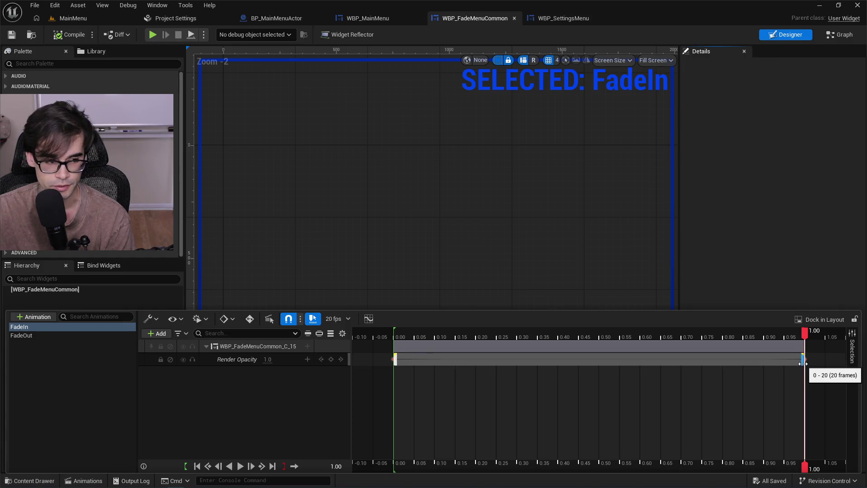
pyautogui.click(402, 335)
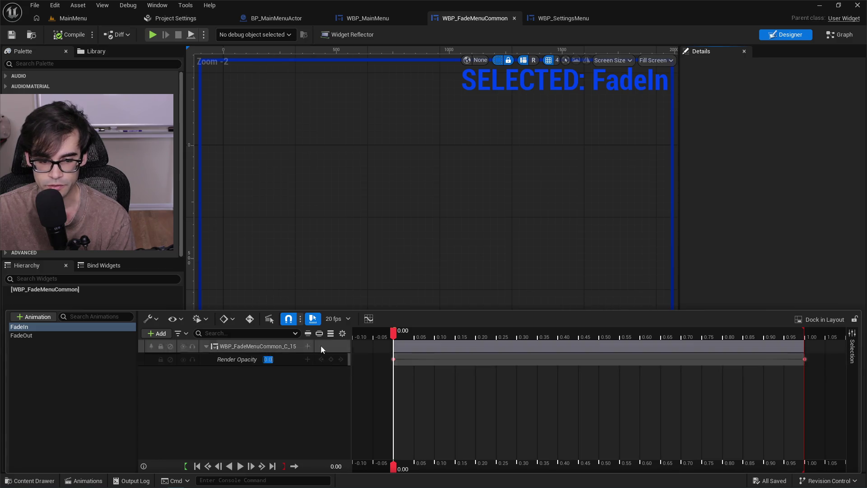
pyautogui.write('0.1')
pyautogui.press('Return')
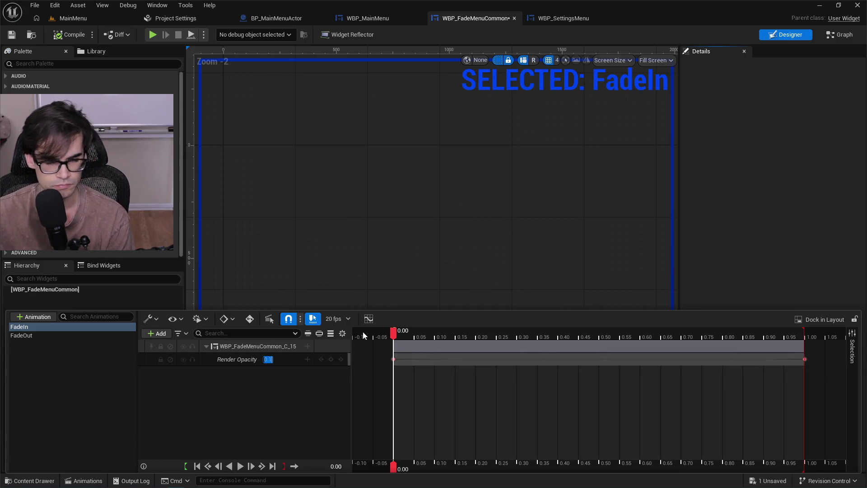
pyautogui.click(68, 34)
pyautogui.click(11, 35)
# Flip between the WBP_SettingsMenu, WBP_FadeMenuCommon and WBP_MainMenu blueprint tabs.
pyautogui.click(558, 22)
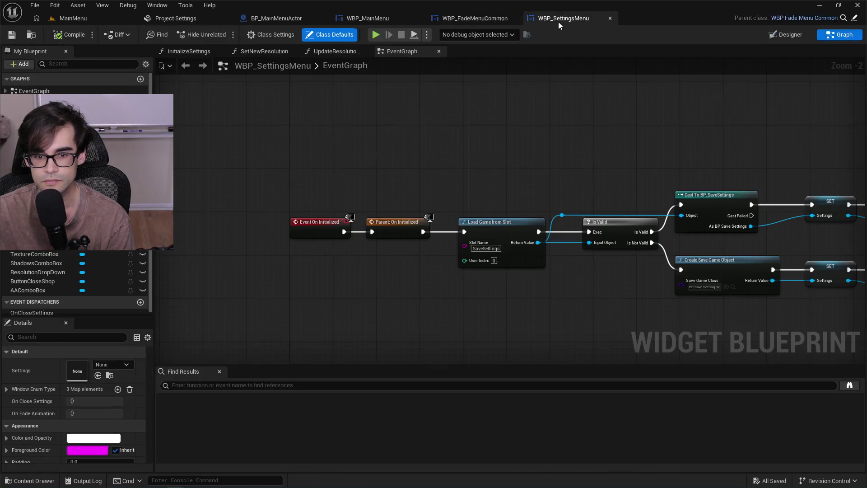
pyautogui.click(475, 18)
pyautogui.click(554, 20)
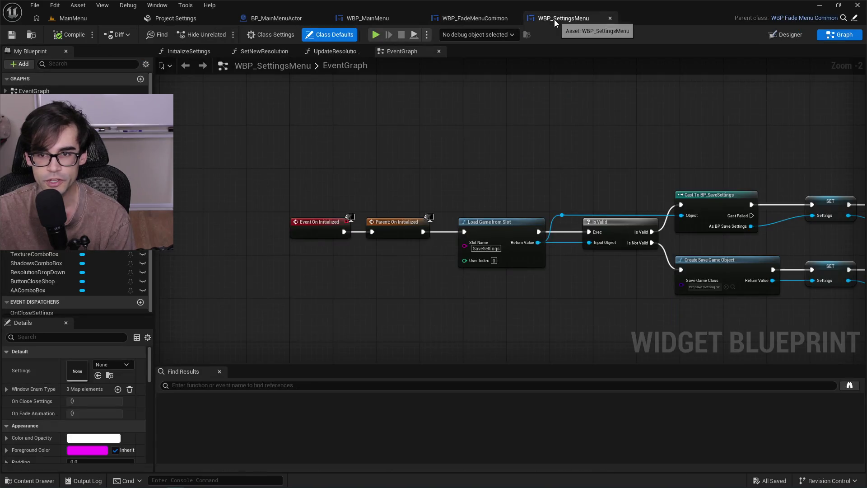
pyautogui.click(466, 19)
pyautogui.click(379, 20)
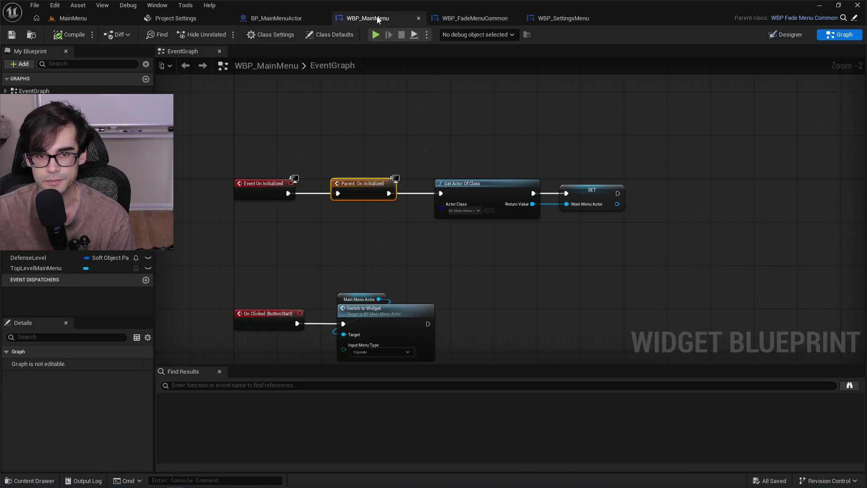
# Pan BP_MainMenuActor's fade-completion graph across Fade Animation and Print String, then switch to Cursor.
pyautogui.click(277, 18)
pyautogui.moveTo(549, 146)
pyautogui.mouseDown()
pyautogui.moveTo(495, 155)
pyautogui.moveTo(616, 143)
pyautogui.mouseUp()
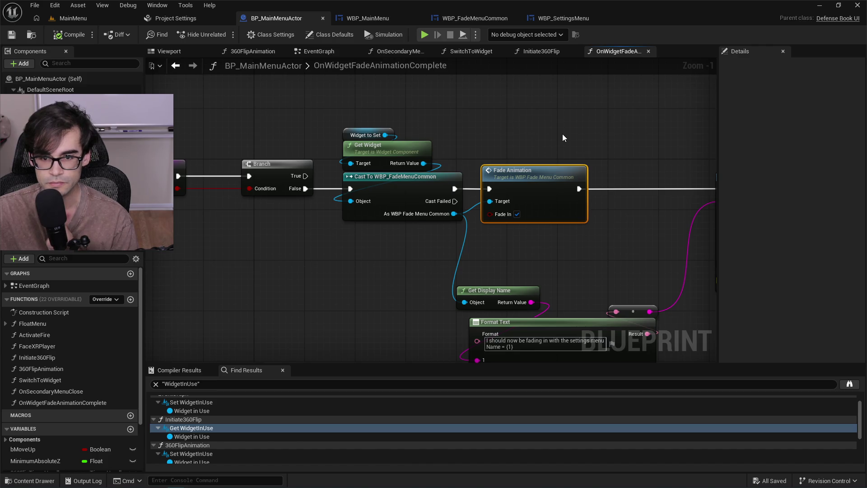
pyautogui.moveTo(562, 138); pyautogui.dragTo(464, 145)
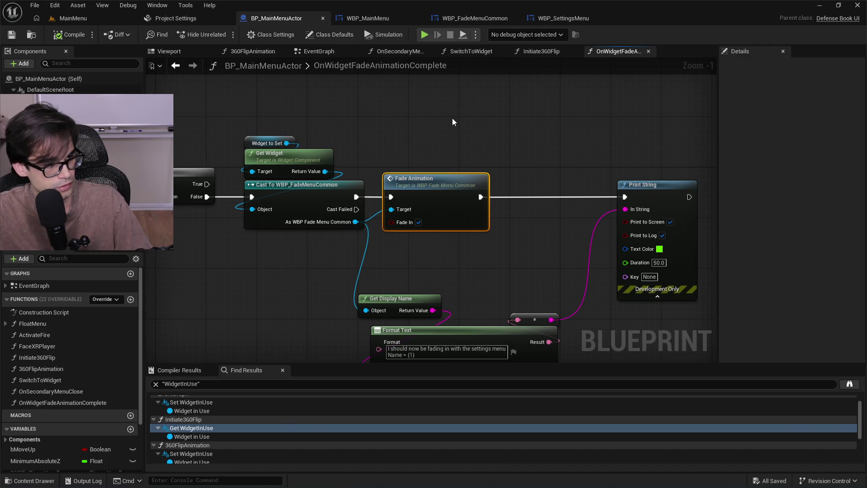
pyautogui.hotkey('alt', 'Tab')
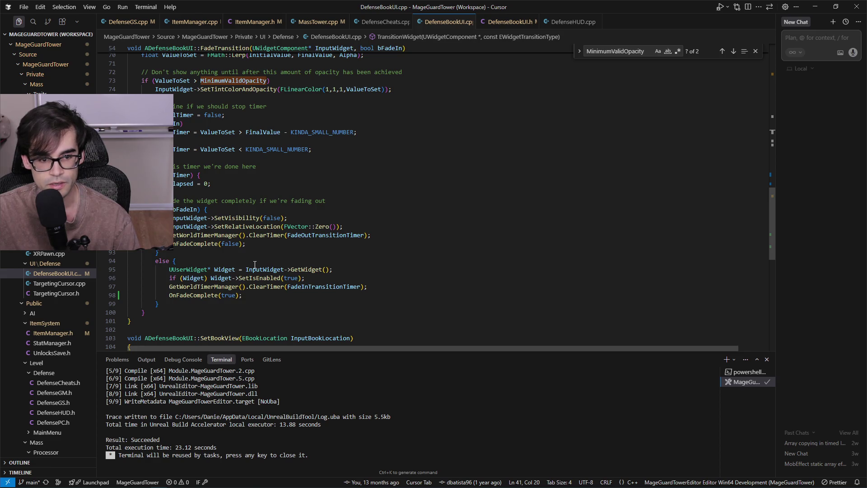
pyautogui.scroll(-10, 255, 265)
pyautogui.scroll(14, 222, 250)
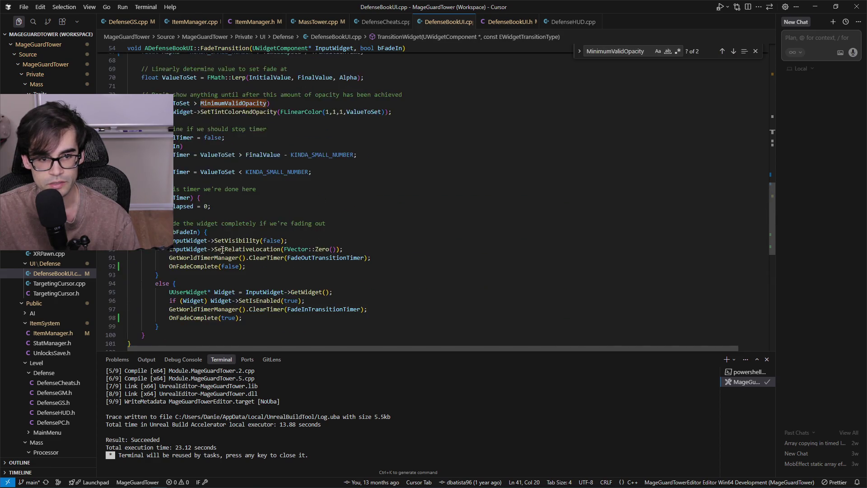
pyautogui.scroll(10, 222, 249)
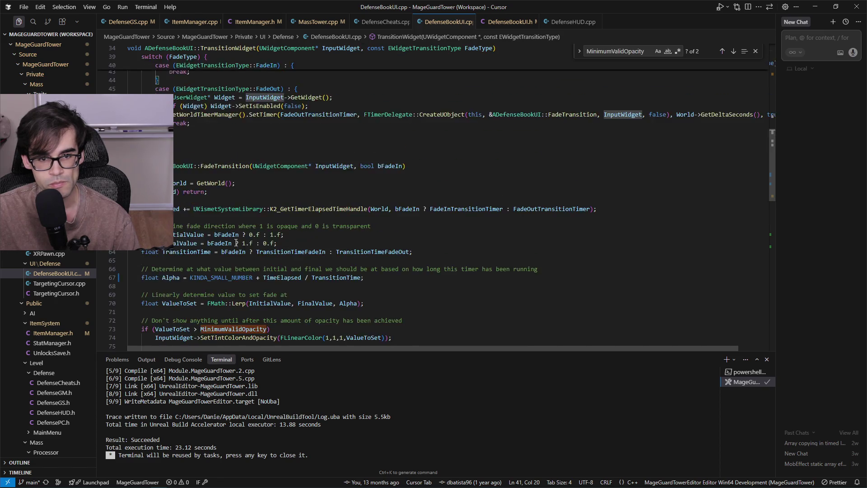
pyautogui.click(243, 145)
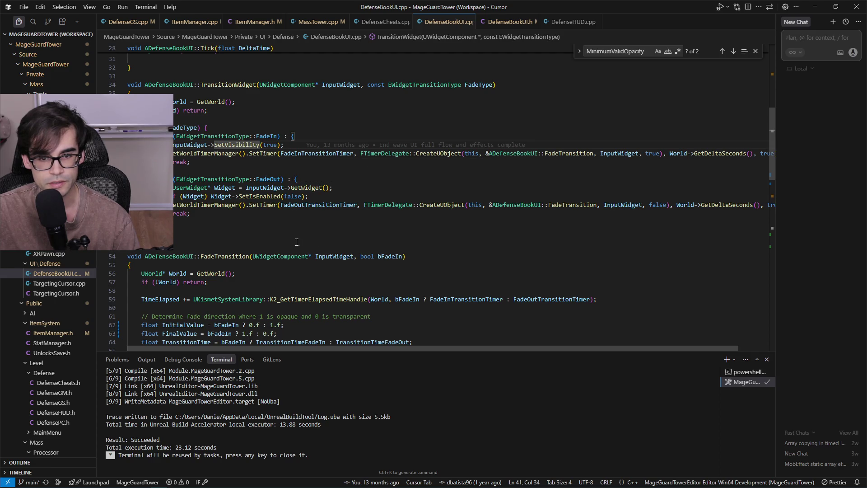
pyautogui.click(228, 188)
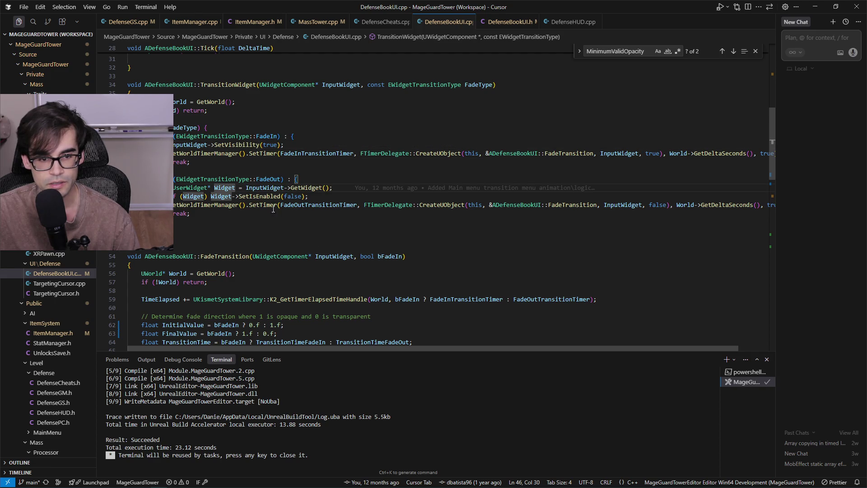
pyautogui.click(259, 196)
pyautogui.hotkey('alt', 'Left')
pyautogui.hotkey('alt', 'Left')
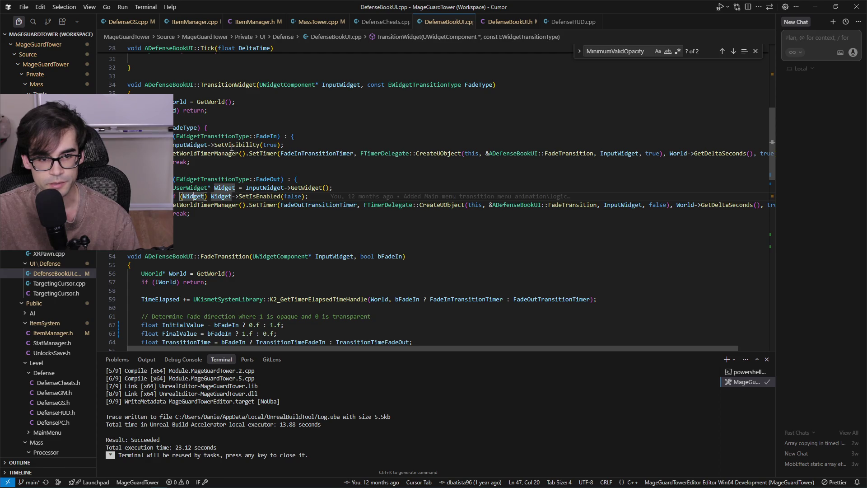
pyautogui.scroll(-4, 291, 219)
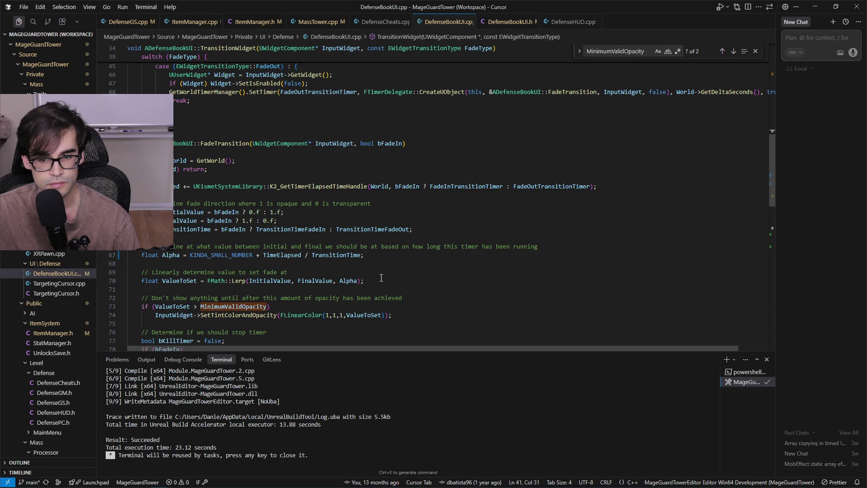
pyautogui.scroll(3, 381, 277)
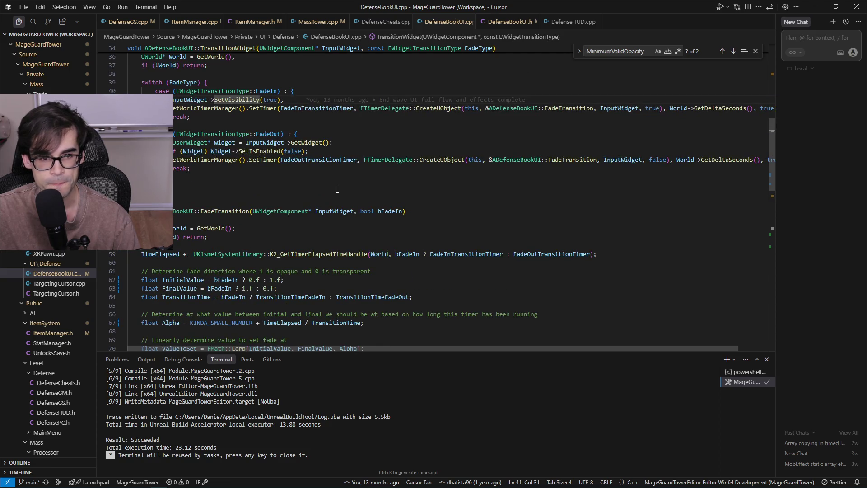
pyautogui.scroll(2, 297, 127)
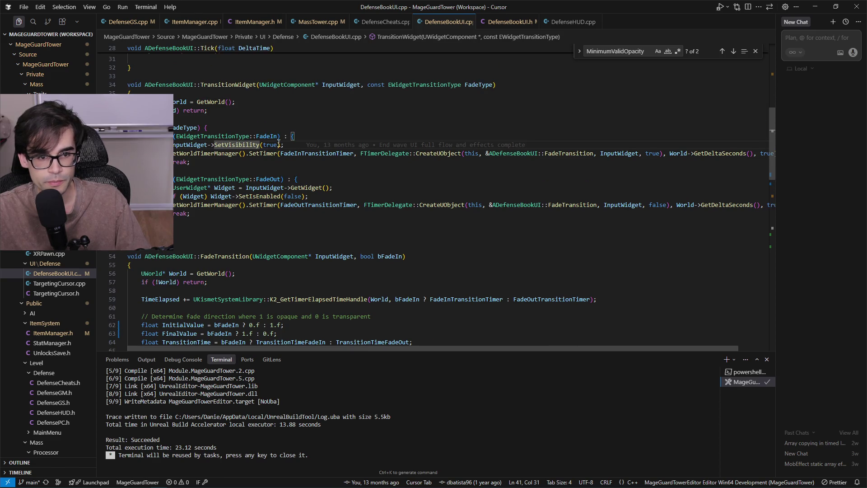
pyautogui.hotkey('alt', 'Tab')
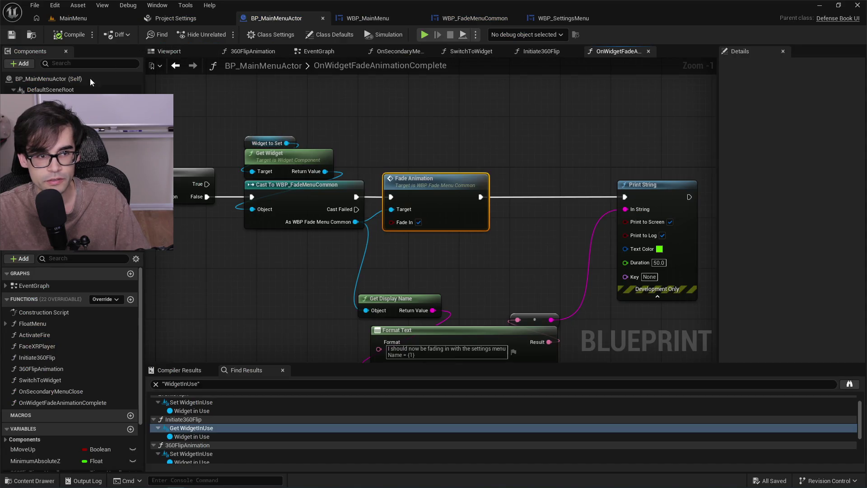
pyautogui.click(54, 100)
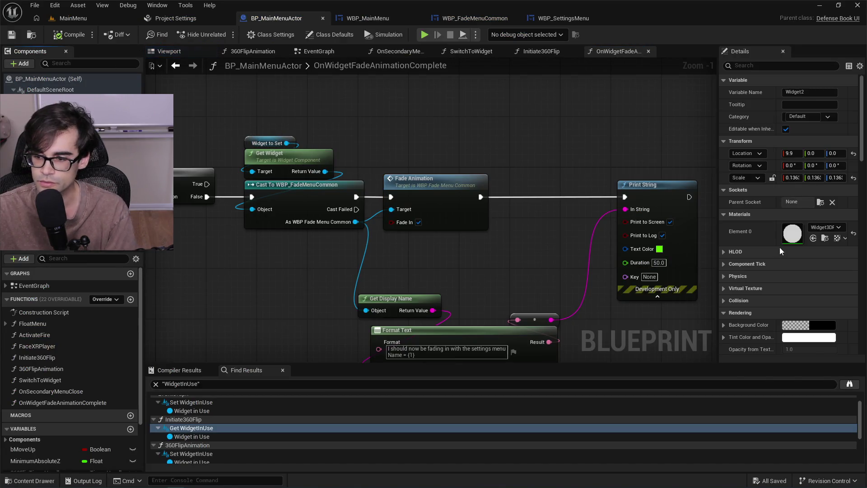
pyautogui.scroll(-5, 779, 248)
pyautogui.scroll(-1, 780, 248)
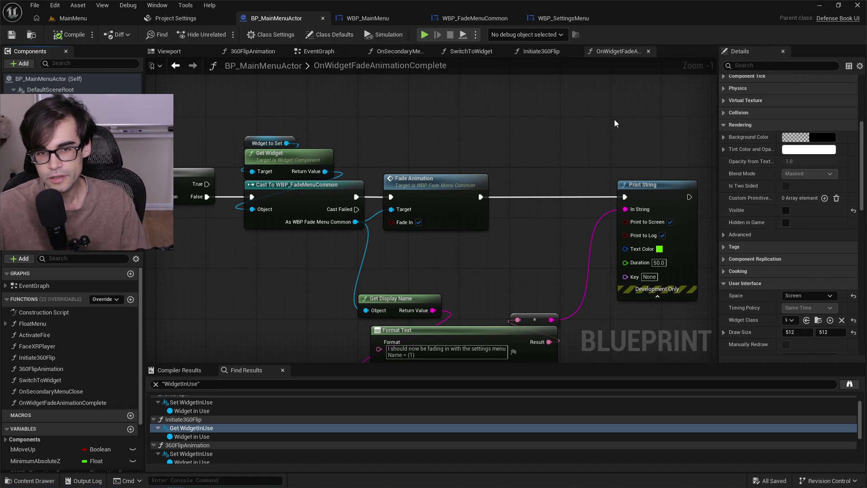
pyautogui.click(368, 18)
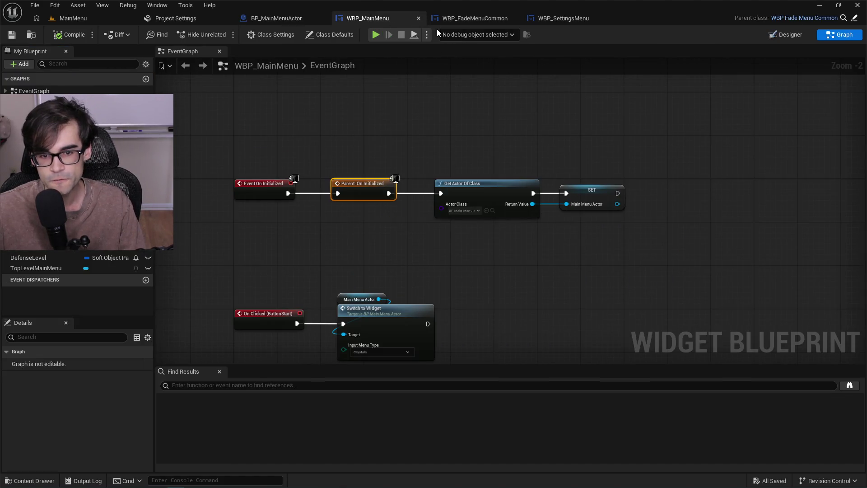
pyautogui.click(442, 19)
pyautogui.click(391, 17)
pyautogui.click(564, 18)
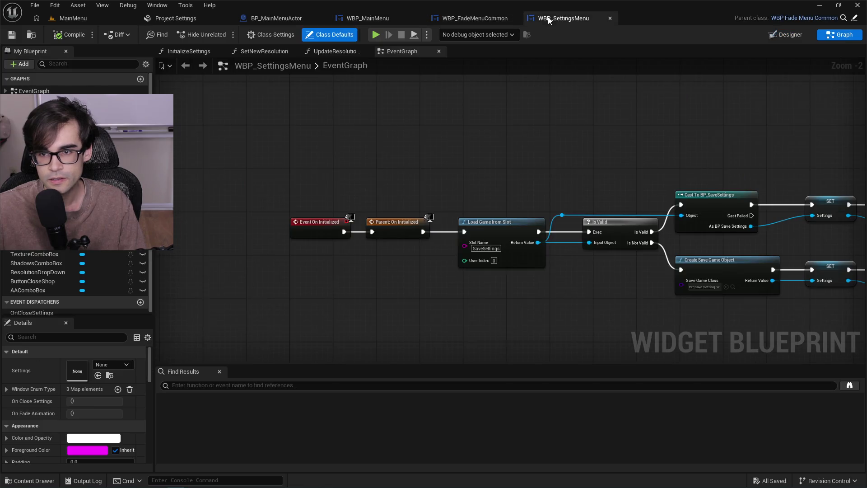
pyautogui.click(272, 18)
pyautogui.moveTo(546, 174)
pyautogui.mouseDown()
pyautogui.moveTo(445, 120)
pyautogui.moveTo(481, 134)
pyautogui.moveTo(592, 144)
pyautogui.mouseUp()
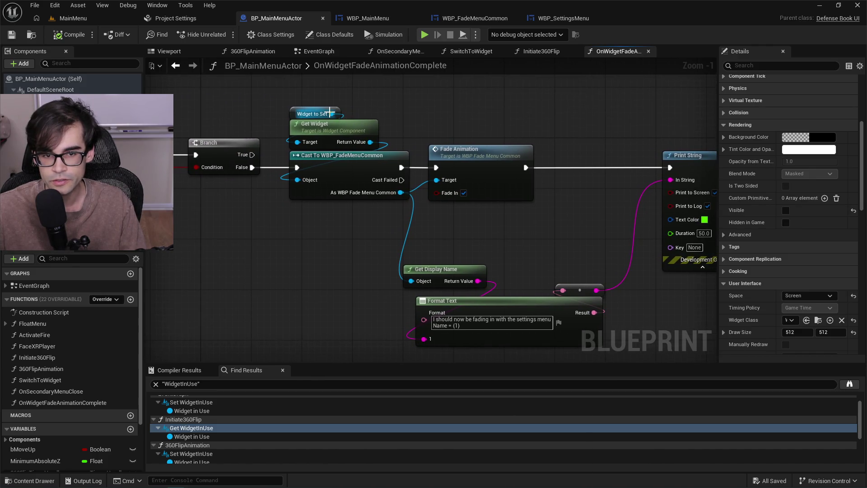
pyautogui.moveTo(434, 114)
pyautogui.mouseDown()
pyautogui.moveTo(553, 123)
pyautogui.moveTo(437, 136)
pyautogui.mouseUp()
pyautogui.scroll(-2, 438, 136)
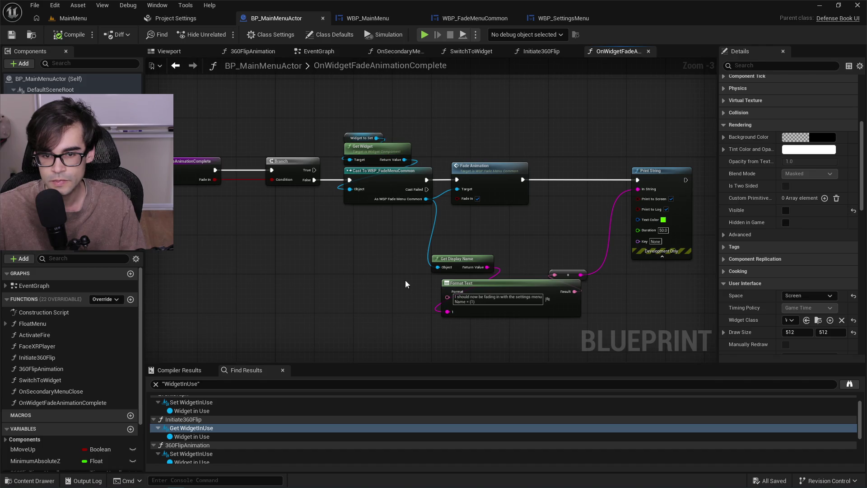
pyautogui.moveTo(454, 347)
pyautogui.mouseDown()
pyautogui.moveTo(582, 181)
pyautogui.moveTo(668, 153)
pyautogui.mouseUp()
# Add a Set Visibility node on Widget to Set, with New Visibility checked, feeding the cast.
pyautogui.moveTo(363, 342); pyautogui.dragTo(649, 158)
pyautogui.moveTo(393, 148); pyautogui.dragTo(457, 148)
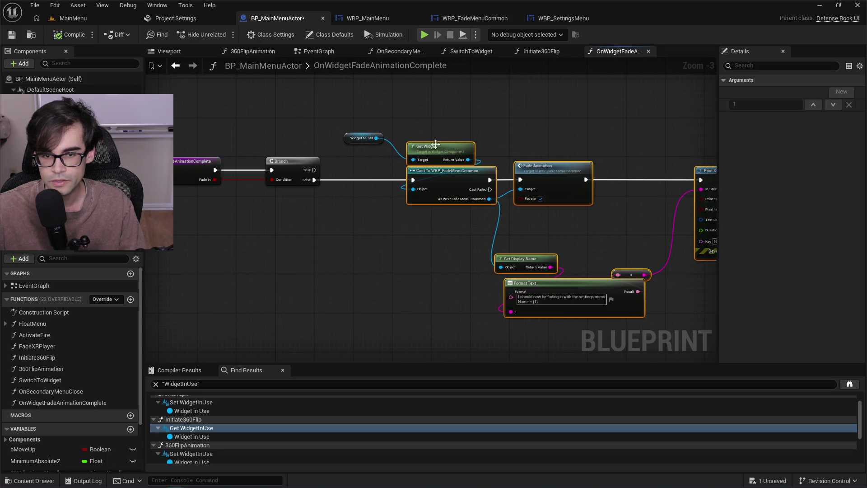
pyautogui.click(407, 131)
pyautogui.moveTo(375, 138); pyautogui.dragTo(378, 151)
pyautogui.write('set visi')
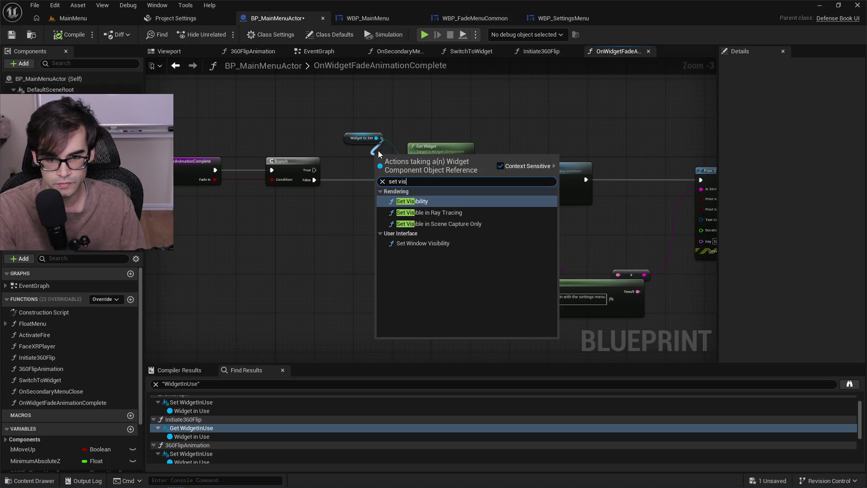
pyautogui.press('Return')
pyautogui.moveTo(402, 159)
pyautogui.mouseDown()
pyautogui.moveTo(326, 180)
pyautogui.moveTo(334, 180)
pyautogui.mouseUp()
pyautogui.click(366, 199)
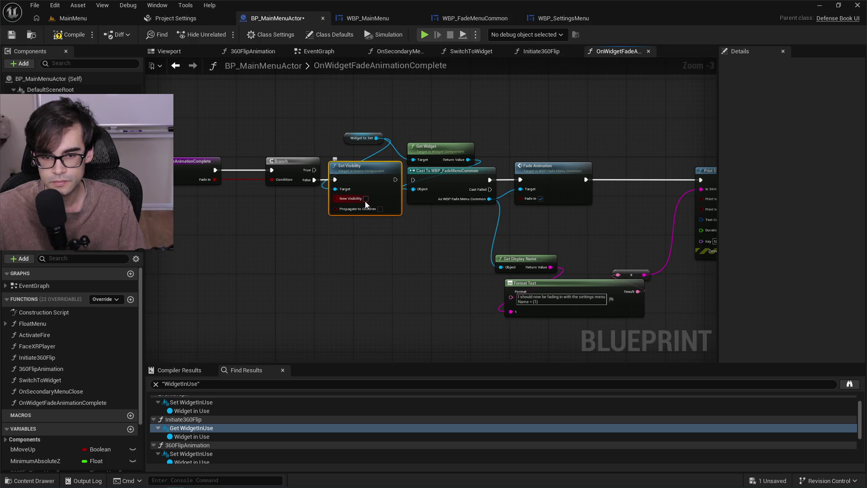
pyautogui.moveTo(395, 180); pyautogui.dragTo(413, 180)
# Rearrange the getter, Set Visibility, cast, fade and print nodes into a tidy row.
pyautogui.moveTo(347, 138); pyautogui.dragTo(350, 153)
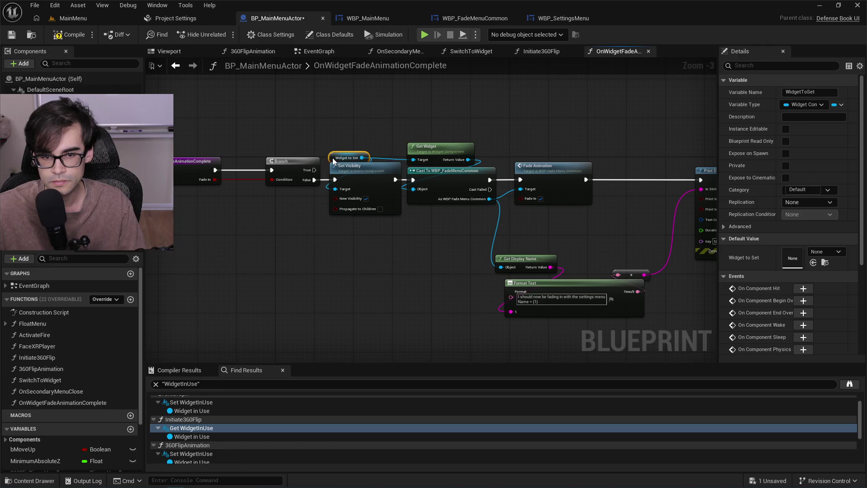
pyautogui.scroll(1, 369, 139)
pyautogui.moveTo(357, 119)
pyautogui.mouseDown()
pyautogui.moveTo(546, 218)
pyautogui.moveTo(709, 332)
pyautogui.mouseUp()
pyautogui.moveTo(389, 180); pyautogui.dragTo(440, 182)
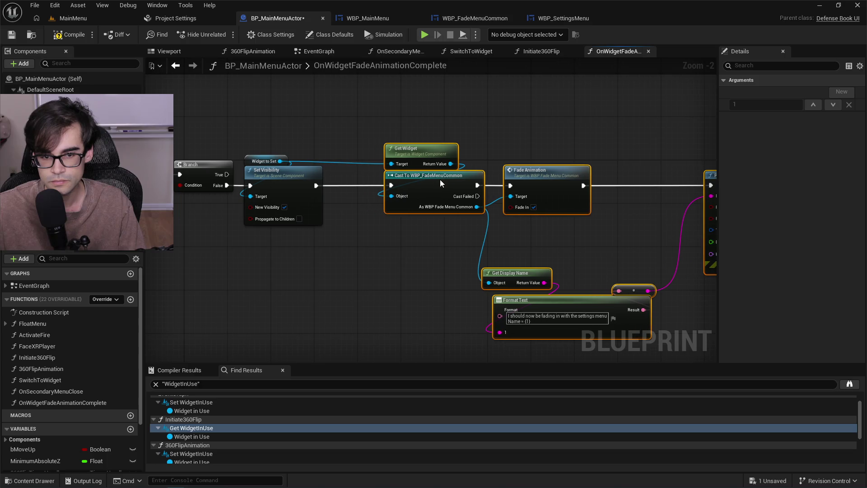
pyautogui.click(291, 139)
pyautogui.moveTo(270, 174); pyautogui.dragTo(298, 174)
pyautogui.click(226, 99)
# Compile and save BP_MainMenuActor, then return to the MainMenu level.
pyautogui.click(70, 35)
pyautogui.click(12, 34)
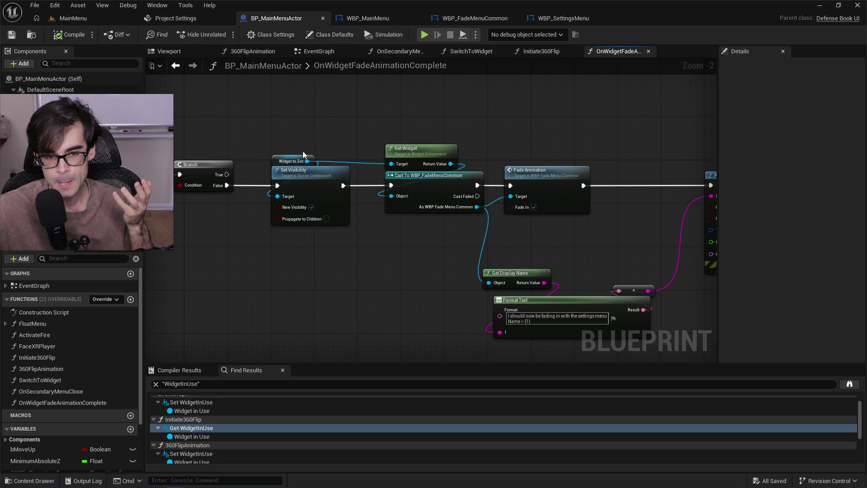
pyautogui.moveTo(302, 152); pyautogui.dragTo(296, 177)
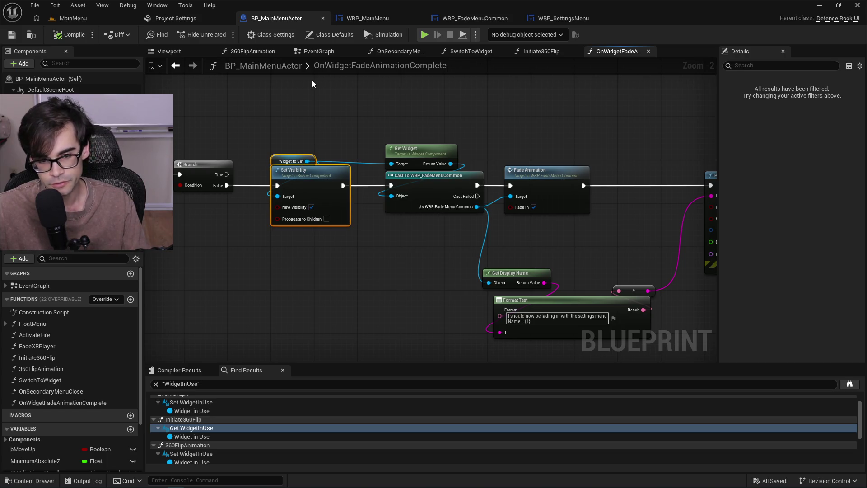
pyautogui.click(70, 19)
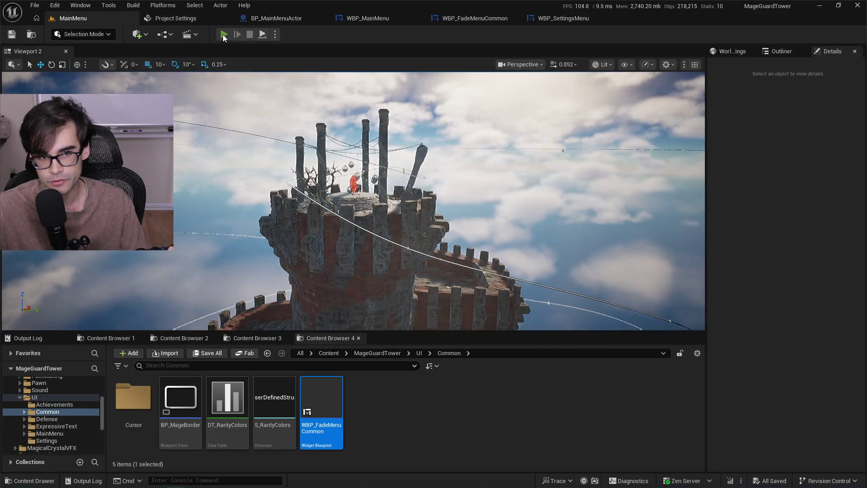
# Play-test the level, leaving the Settings menu to watch it fade, then reopen BP_MainMenuActor.
pyautogui.click(223, 34)
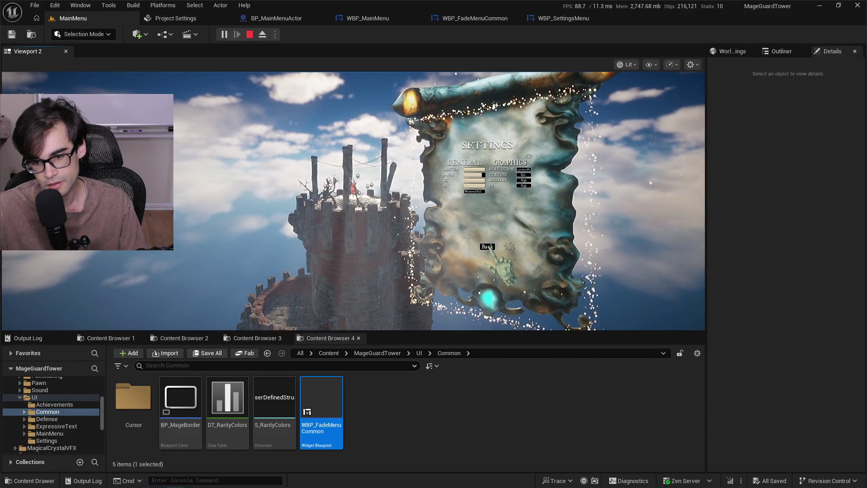
pyautogui.click(488, 247)
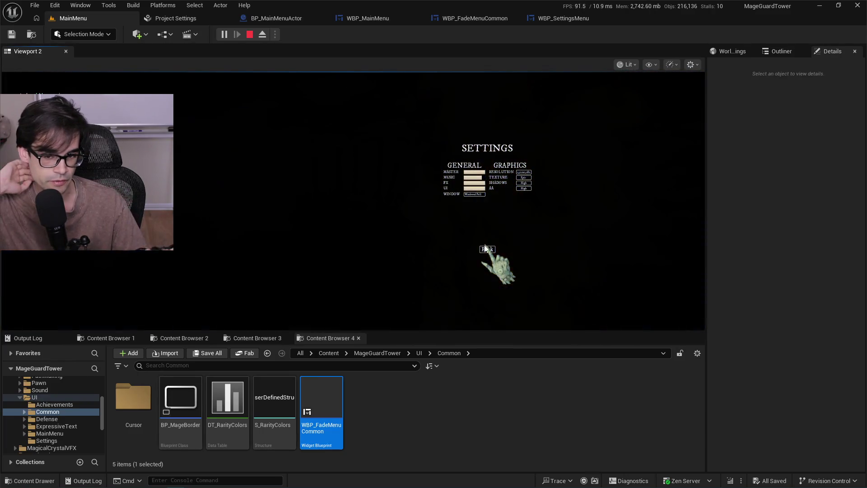
pyautogui.press('Escape')
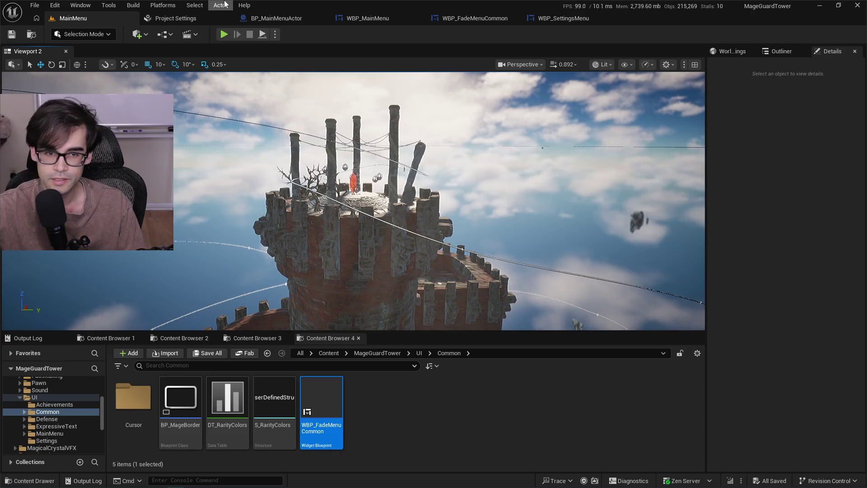
pyautogui.click(261, 19)
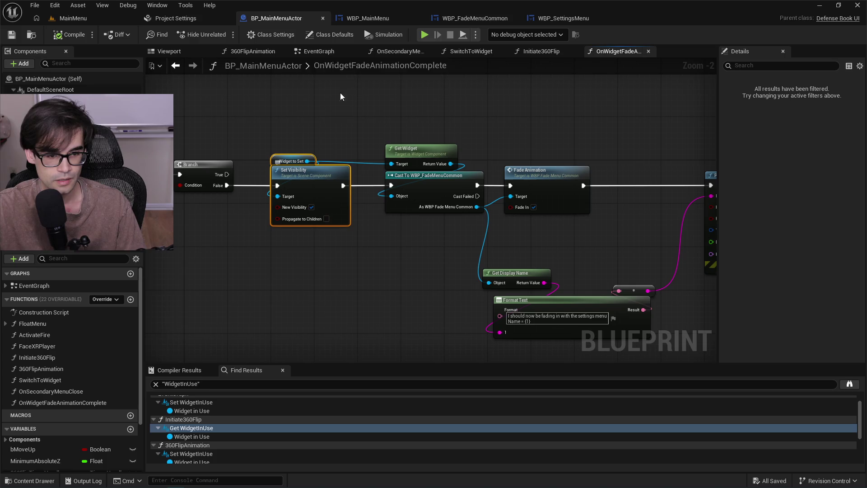
# From Initiate360Flip's Fade Animation call, jump into WBP_FadeMenuCommon's FadeAnimation function graph.
pyautogui.moveTo(313, 127); pyautogui.dragTo(484, 125)
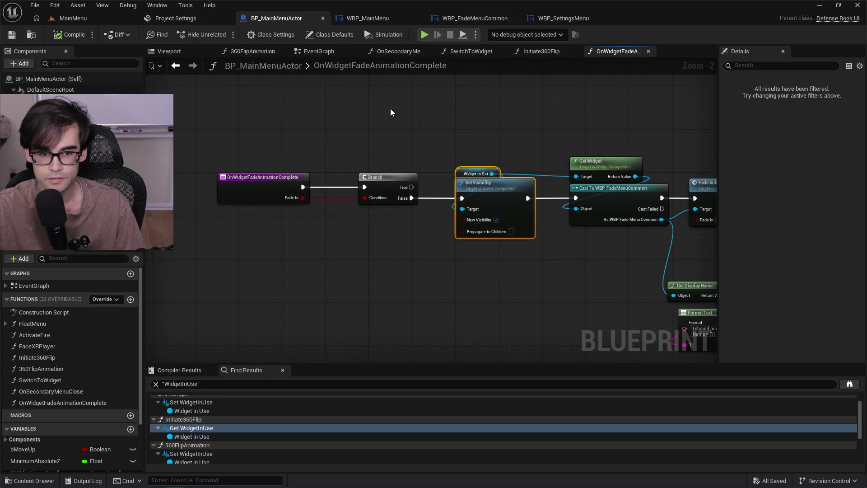
pyautogui.click(540, 53)
pyautogui.moveTo(569, 187); pyautogui.dragTo(427, 191)
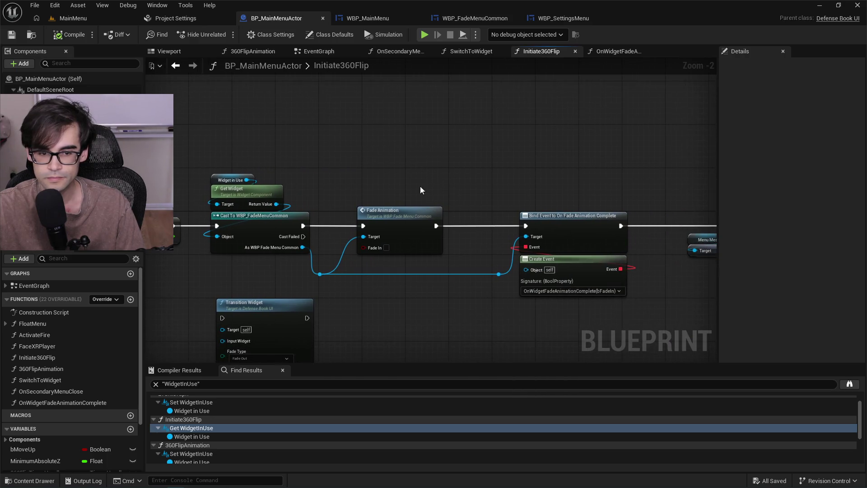
pyautogui.scroll(-1, 465, 192)
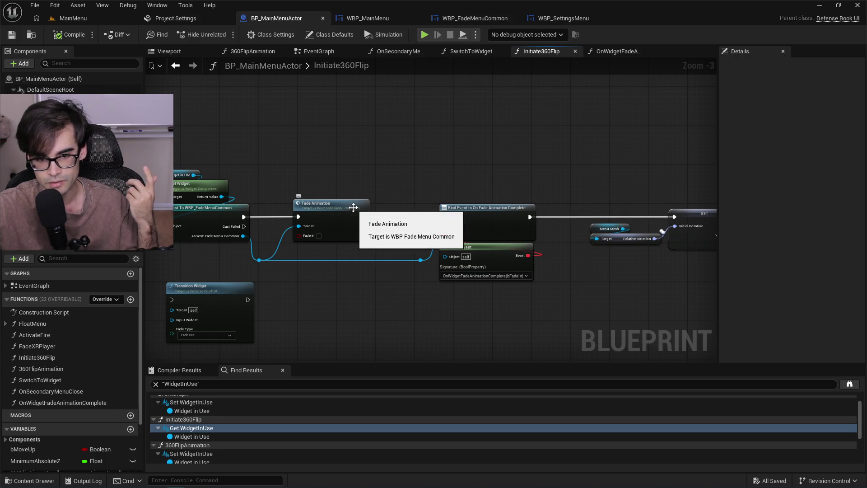
pyautogui.doubleClick(354, 207)
pyautogui.moveTo(354, 209)
pyautogui.mouseDown()
pyautogui.moveTo(354, 100)
pyautogui.moveTo(360, 180)
pyautogui.mouseUp()
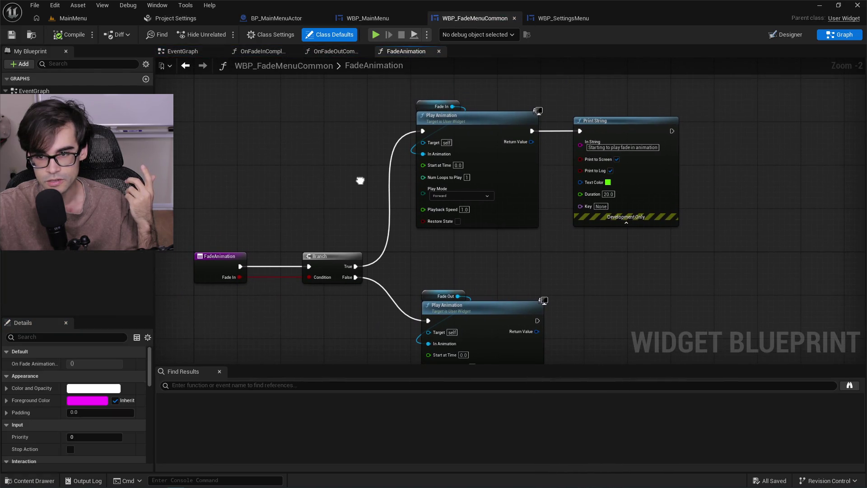
# Add a new widget-component input to FadeAnimation and name it InputWidgetComp.
pyautogui.click(220, 262)
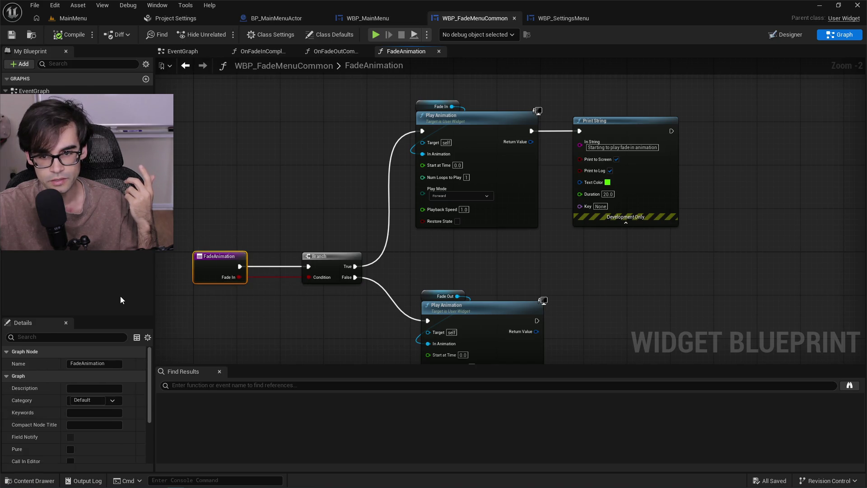
pyautogui.scroll(-3, 133, 407)
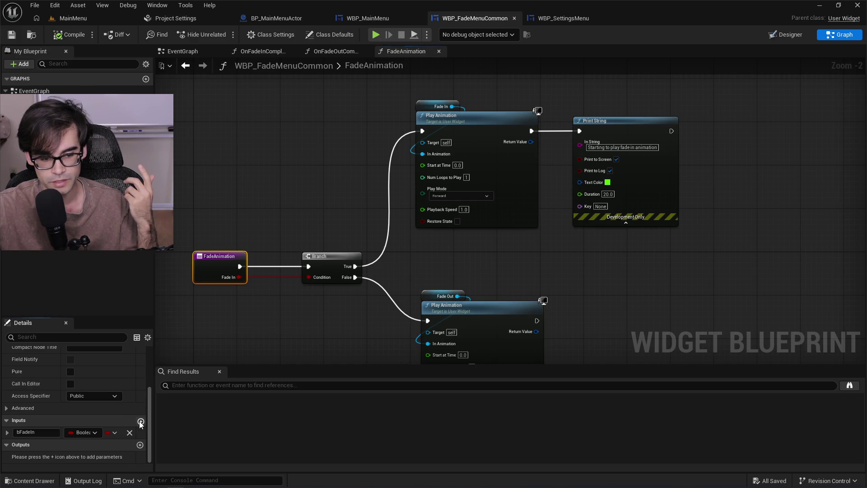
pyautogui.click(140, 421)
pyautogui.click(87, 444)
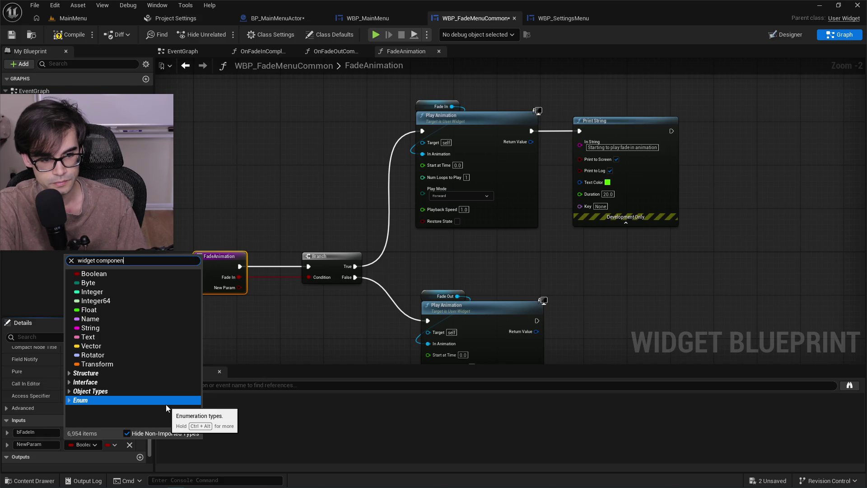
pyautogui.write('nt')
pyautogui.moveTo(190, 319)
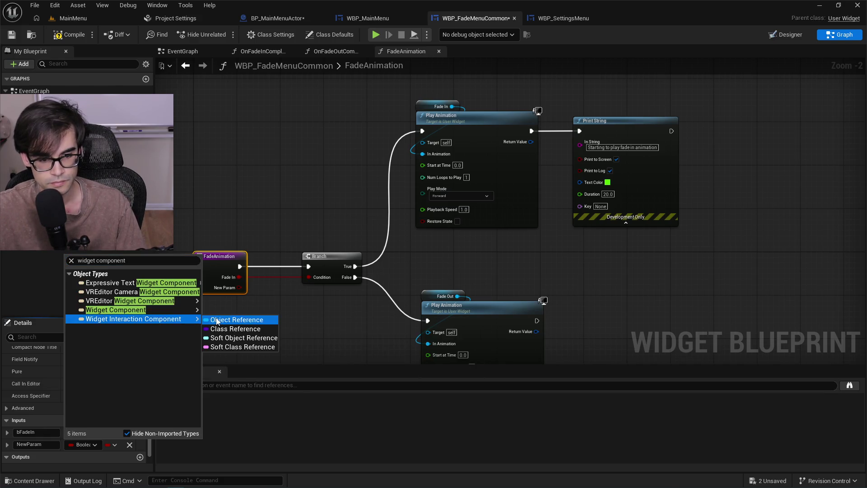
pyautogui.click(215, 320)
pyautogui.click(51, 445)
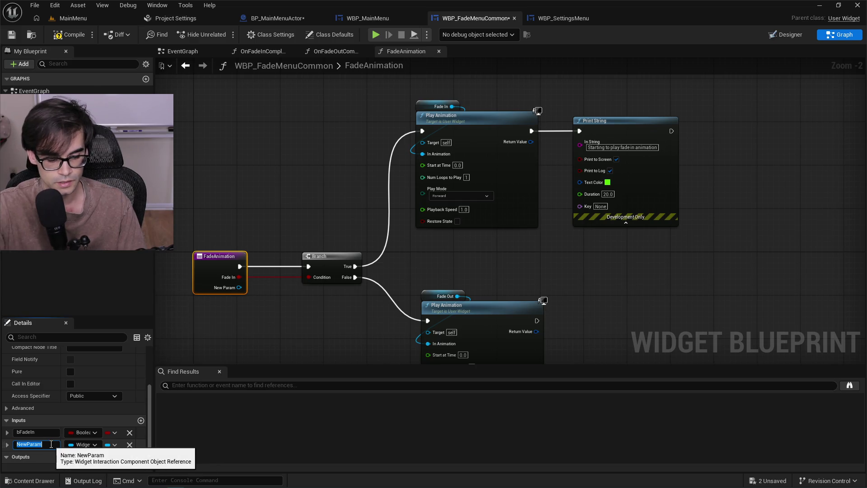
pyautogui.write('WidgetComponent')
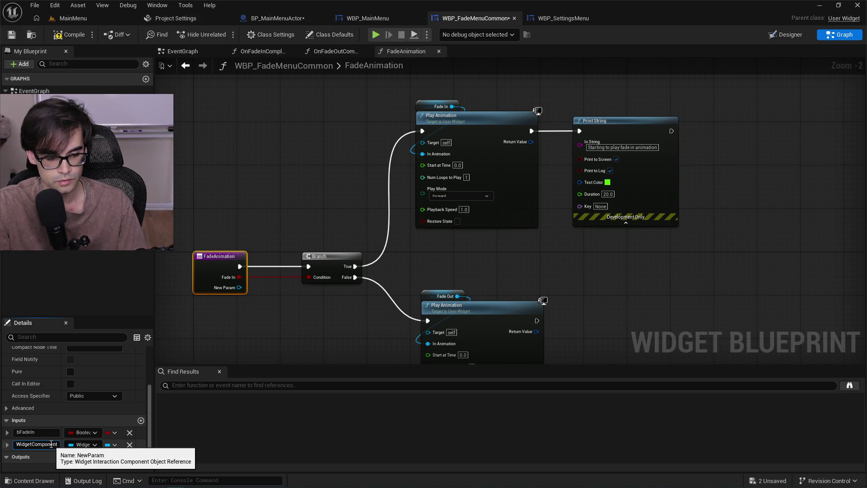
pyautogui.press('Home')
pyautogui.write('In')
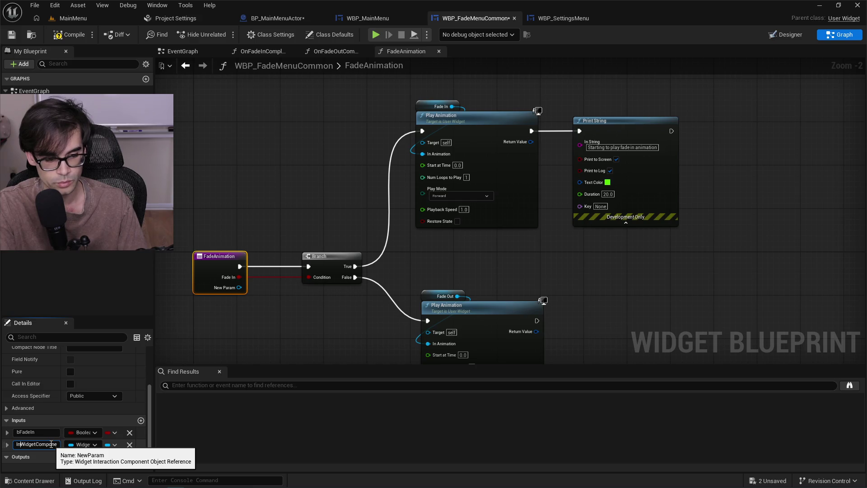
pyautogui.press('Return')
# Retype the input as a Widget Component object reference and drag Fade Out Widget Component into the graph.
pyautogui.moveTo(443, 259)
pyautogui.mouseDown()
pyautogui.moveTo(454, 223)
pyautogui.moveTo(494, 231)
pyautogui.moveTo(545, 196)
pyautogui.mouseUp()
pyautogui.moveTo(334, 170)
pyautogui.mouseDown()
pyautogui.moveTo(436, 179)
pyautogui.moveTo(457, 224)
pyautogui.moveTo(444, 243)
pyautogui.mouseUp()
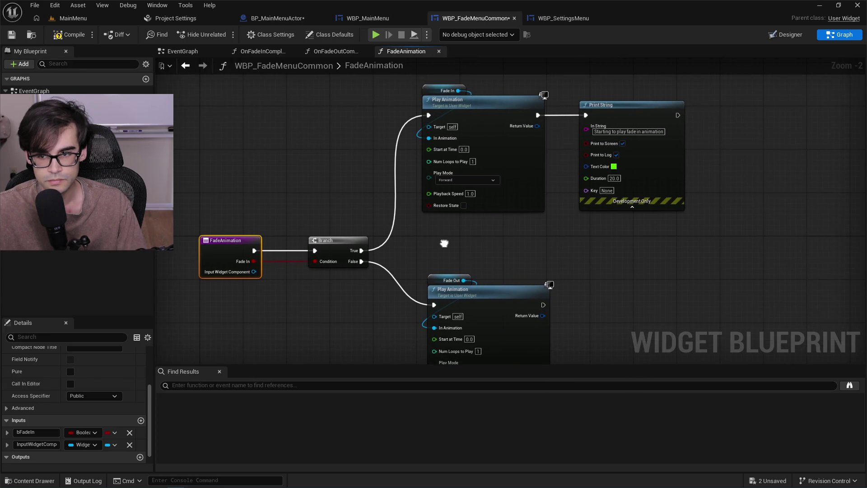
pyautogui.moveTo(520, 251); pyautogui.dragTo(490, 216)
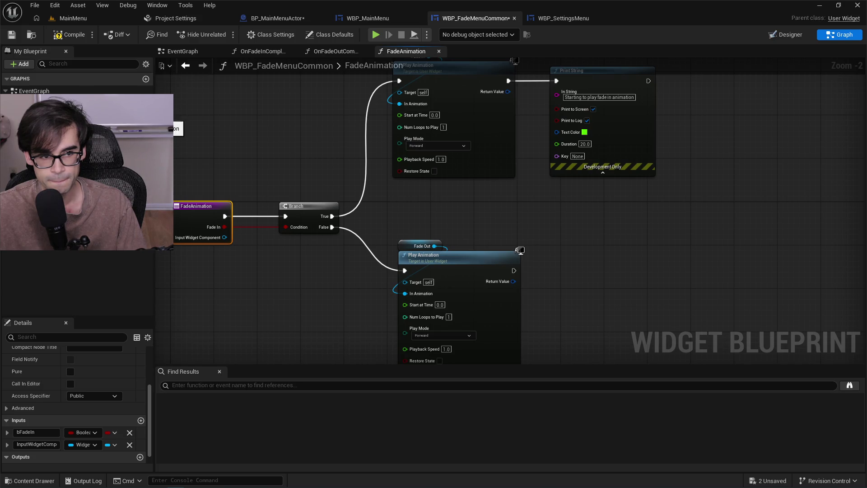
pyautogui.click(55, 213)
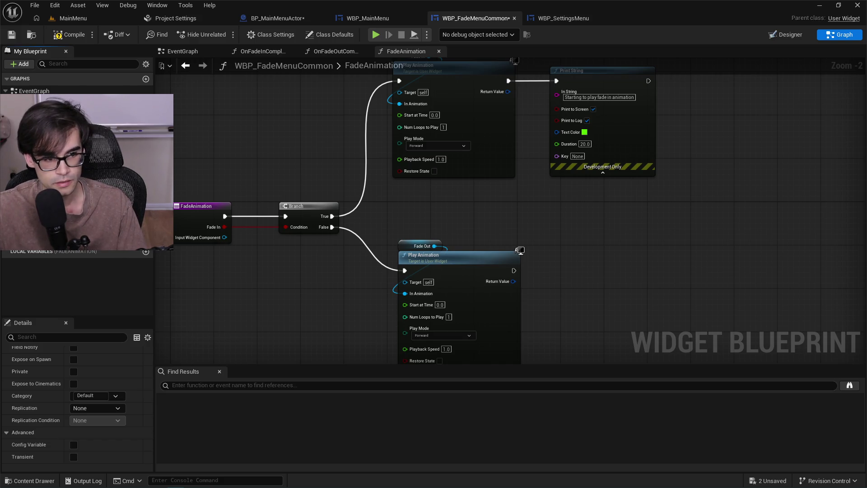
pyautogui.click(99, 216)
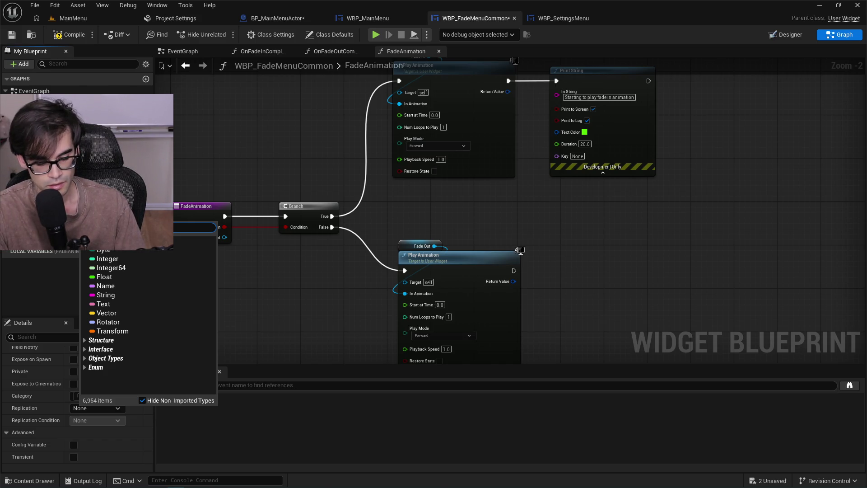
pyautogui.write('fade')
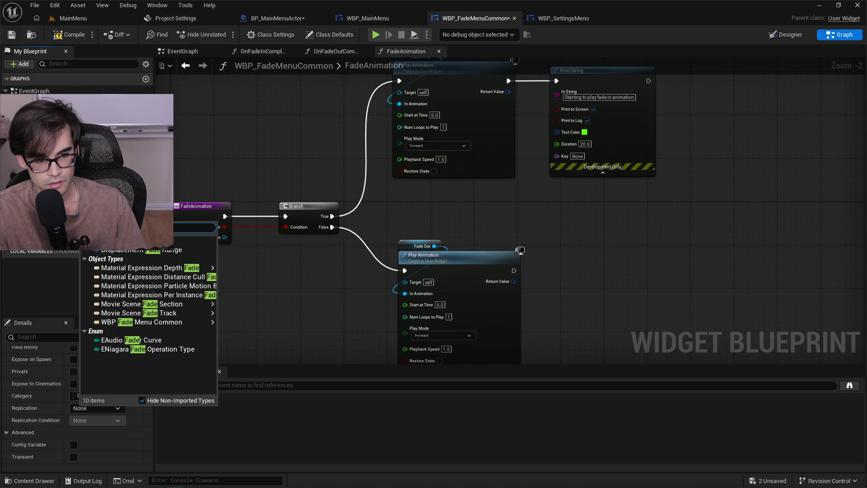
pyautogui.write('i')
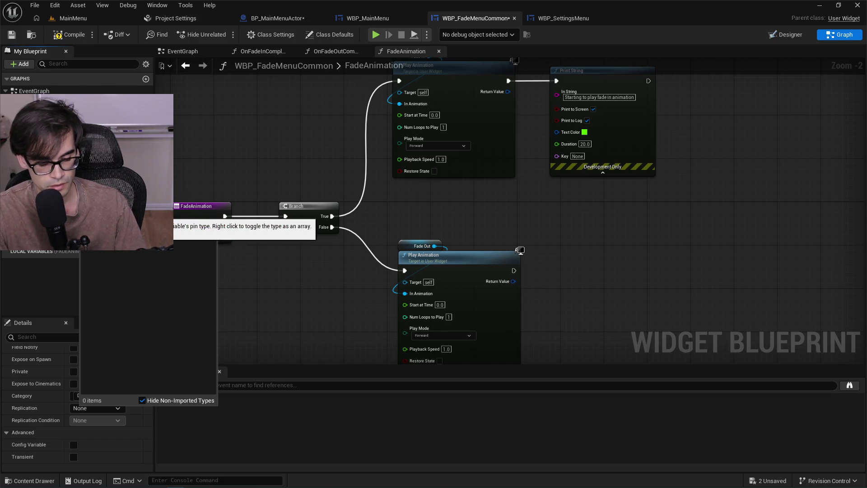
pyautogui.press('BackSpace')
pyautogui.press('BackSpace')
pyautogui.write('w')
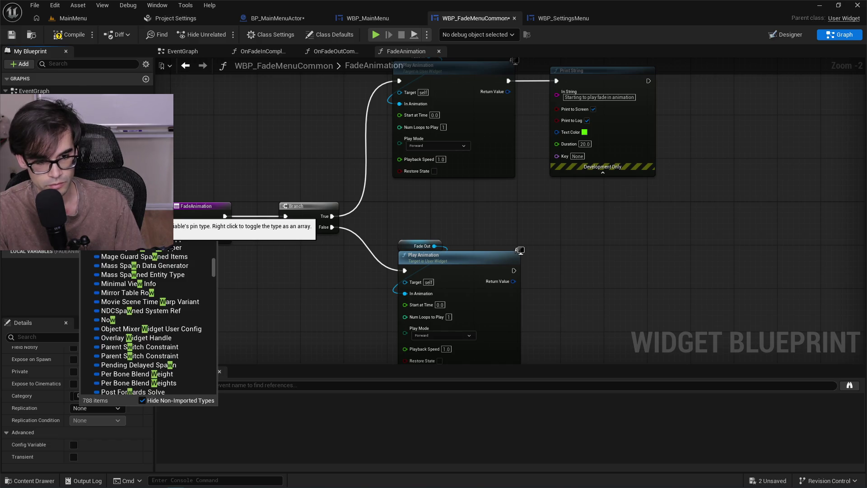
pyautogui.write('idget comp')
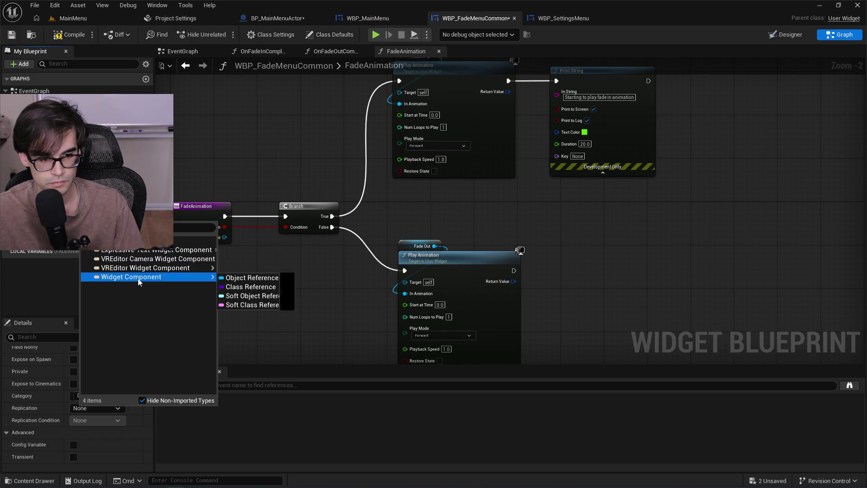
pyautogui.click(259, 282)
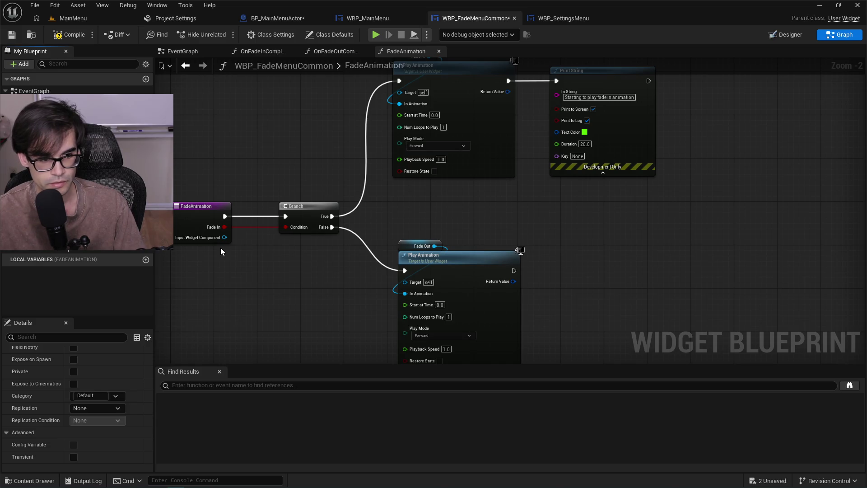
pyautogui.moveTo(68, 149)
pyautogui.mouseDown()
pyautogui.moveTo(609, 289)
pyautogui.moveTo(667, 280)
pyautogui.mouseUp()
# Place SET Fade Out Widget Component after the fade-out animation and add an Input Widget Component getter.
pyautogui.click(704, 312)
pyautogui.moveTo(514, 270)
pyautogui.mouseDown()
pyautogui.moveTo(671, 286)
pyautogui.moveTo(573, 265)
pyautogui.mouseUp()
pyautogui.click(578, 254)
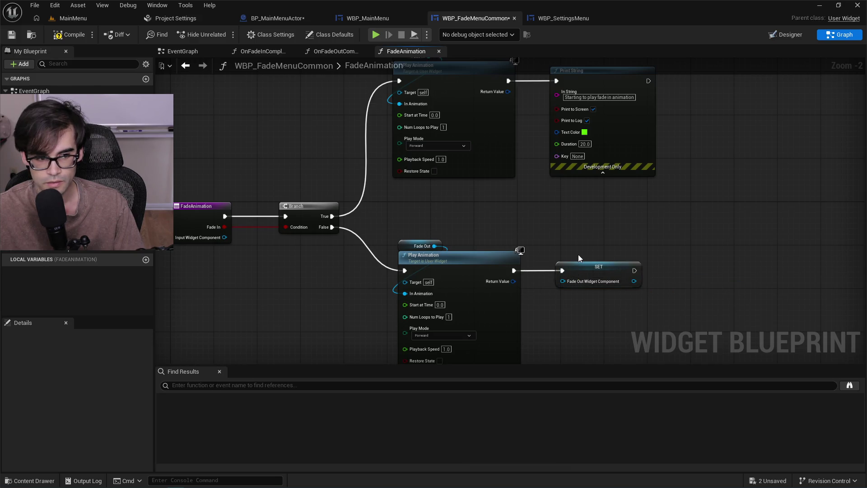
pyautogui.rightClick(579, 258)
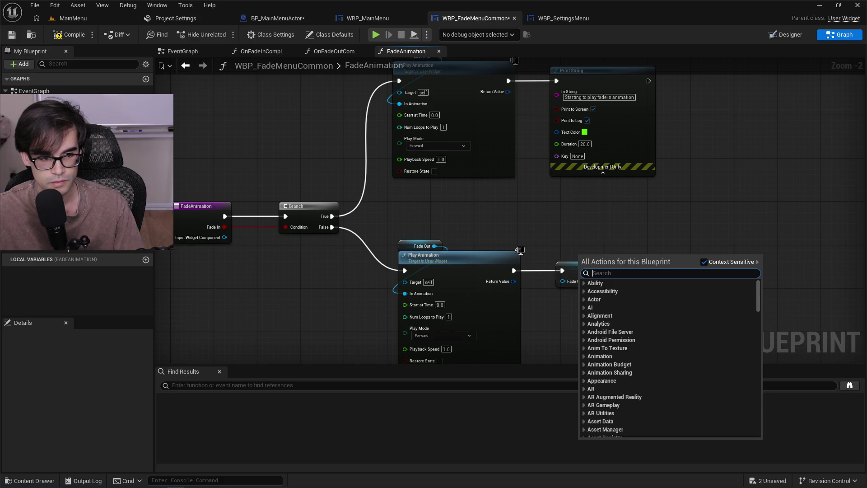
pyautogui.write('input widget')
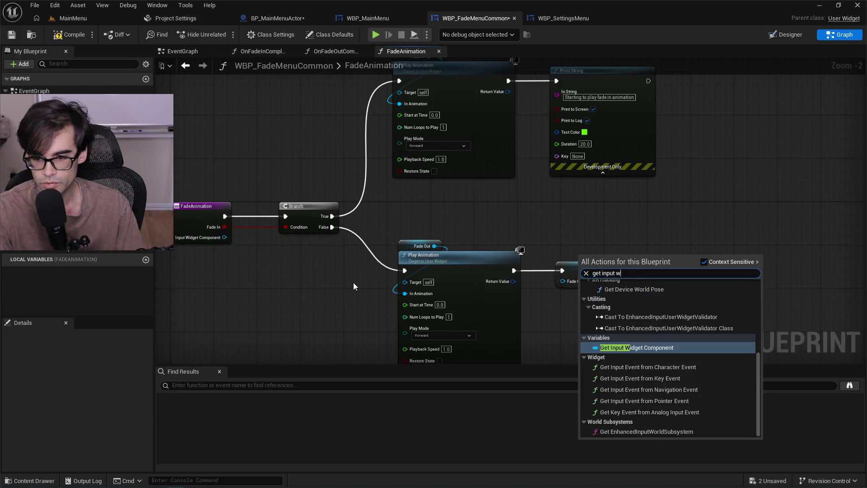
pyautogui.press('Return')
pyautogui.moveTo(633, 256)
pyautogui.mouseDown()
pyautogui.moveTo(551, 280)
pyautogui.moveTo(570, 281)
pyautogui.moveTo(549, 306)
pyautogui.mouseUp()
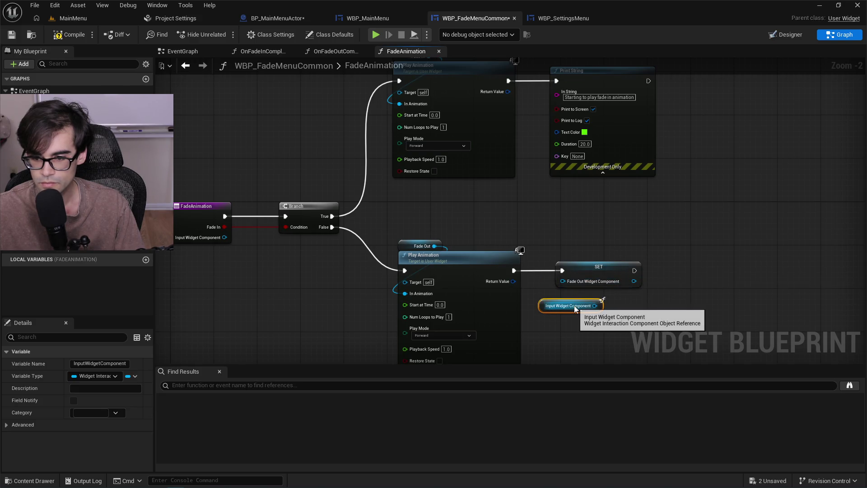
pyautogui.moveTo(595, 306); pyautogui.dragTo(562, 281)
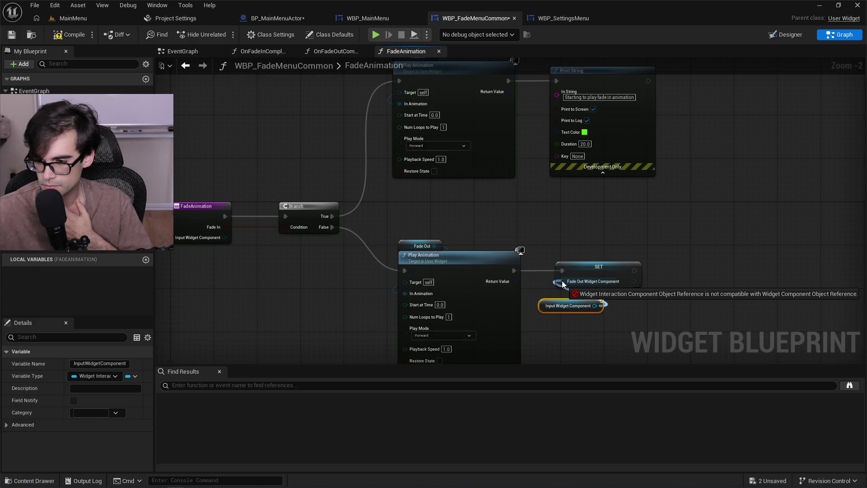
pyautogui.moveTo(562, 281); pyautogui.dragTo(562, 281)
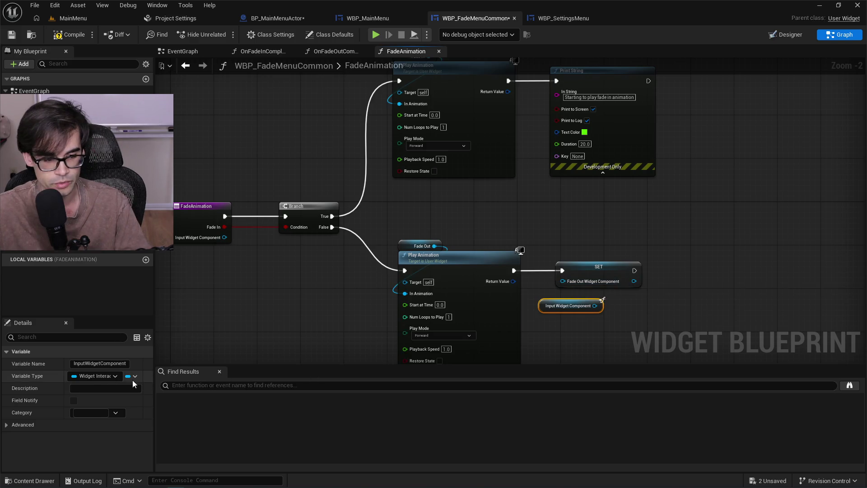
# Change Input Widget Component's type to widget component and retry wiring it into a new setter.
pyautogui.click(97, 376)
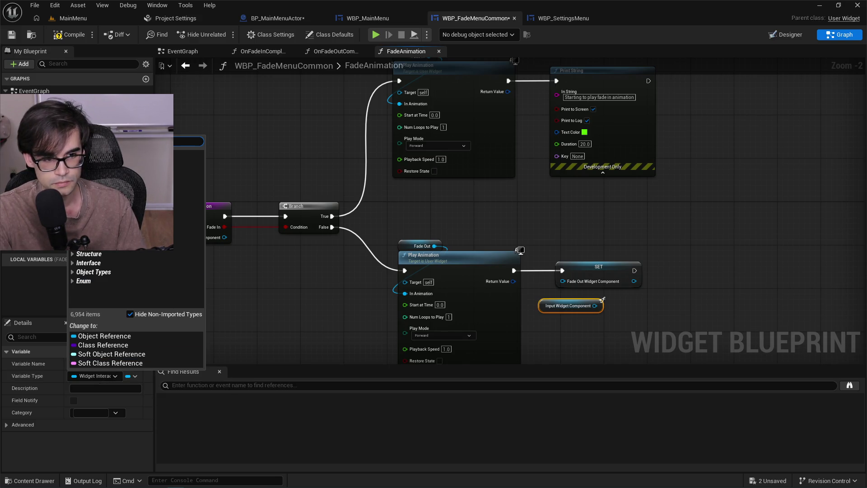
pyautogui.write('widget component')
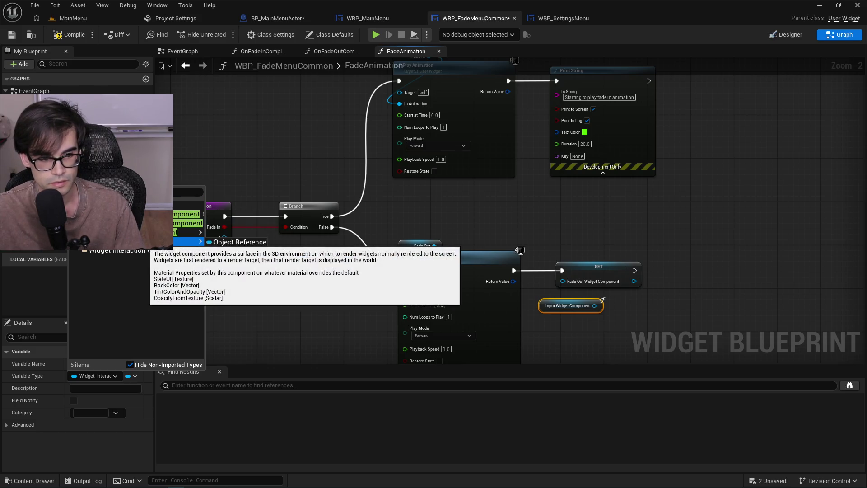
pyautogui.click(216, 242)
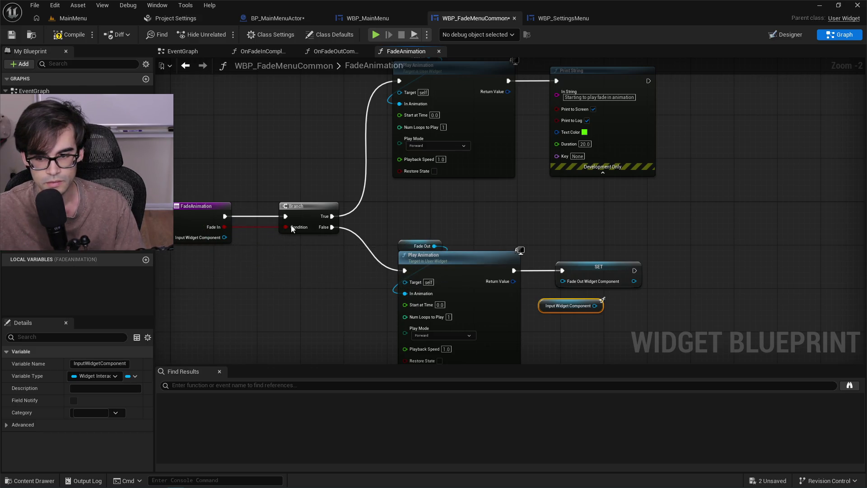
pyautogui.moveTo(594, 306); pyautogui.dragTo(562, 281)
pyautogui.click(385, 325)
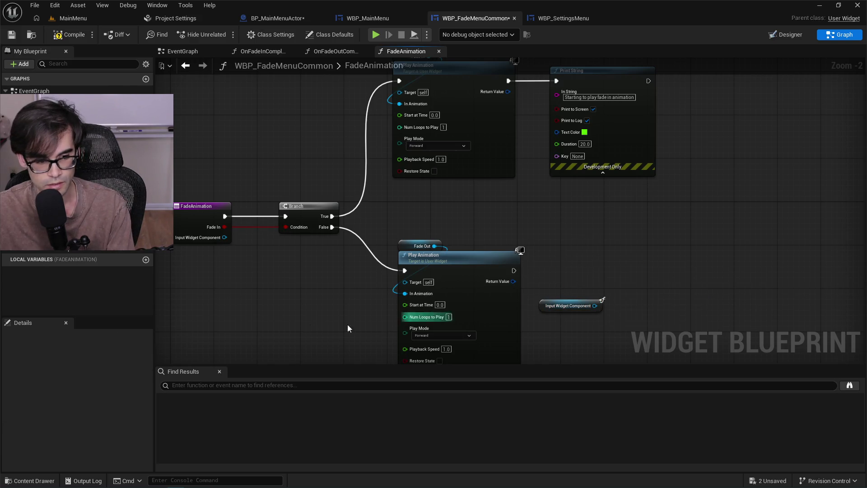
pyautogui.moveTo(45, 212); pyautogui.dragTo(617, 274)
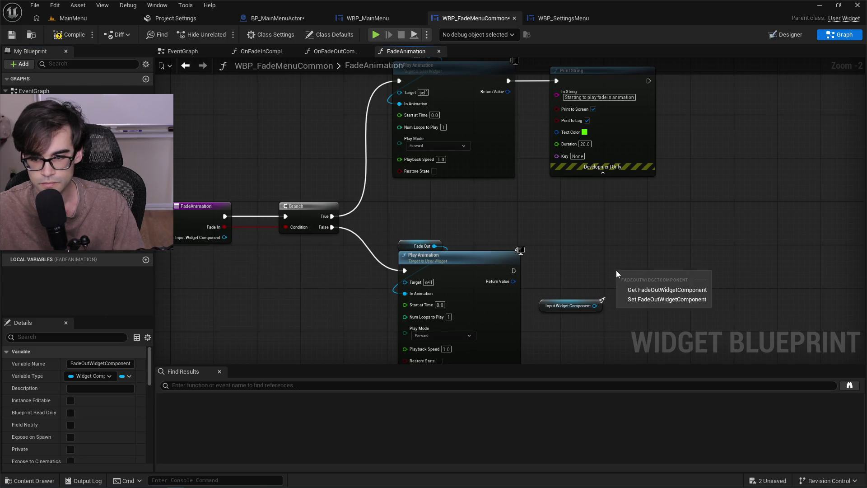
pyautogui.click(632, 300)
pyautogui.moveTo(594, 306)
pyautogui.mouseDown()
pyautogui.moveTo(629, 282)
pyautogui.moveTo(588, 302)
pyautogui.mouseUp()
# Change the InputWidgetComp input's type to a Widget Component reference.
pyautogui.click(192, 221)
pyautogui.scroll(-5, 85, 415)
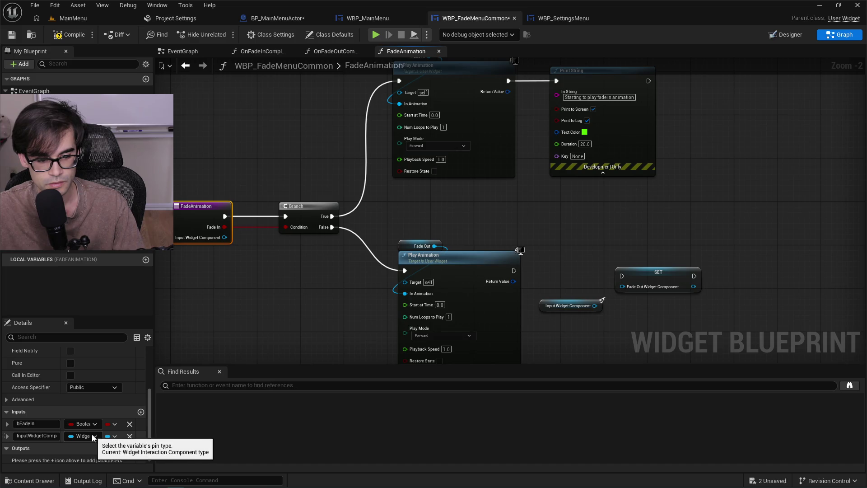
pyautogui.click(93, 436)
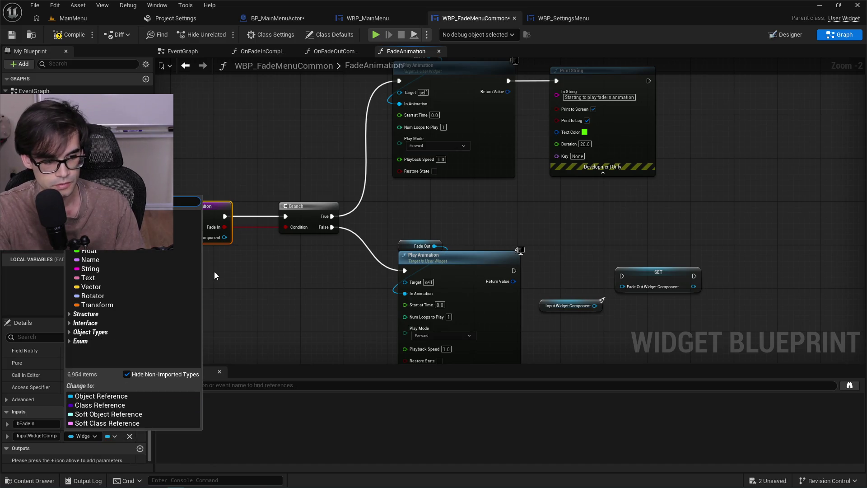
pyautogui.write('widget component')
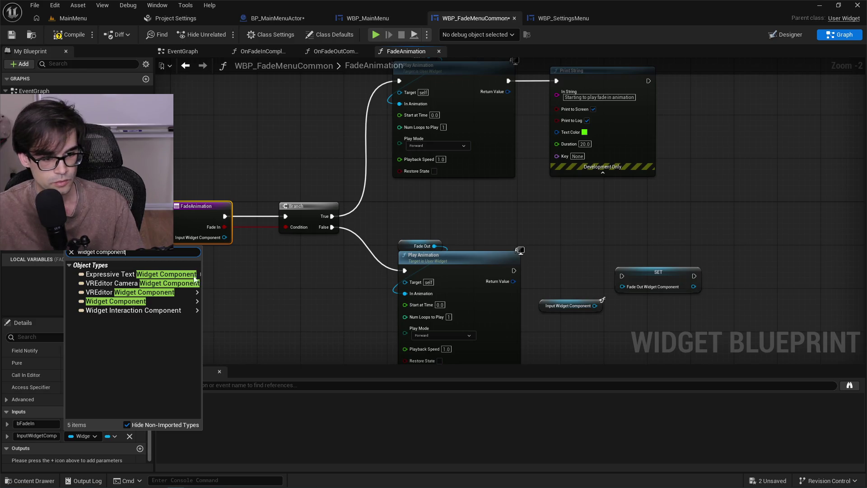
pyautogui.moveTo(172, 301)
pyautogui.click(228, 306)
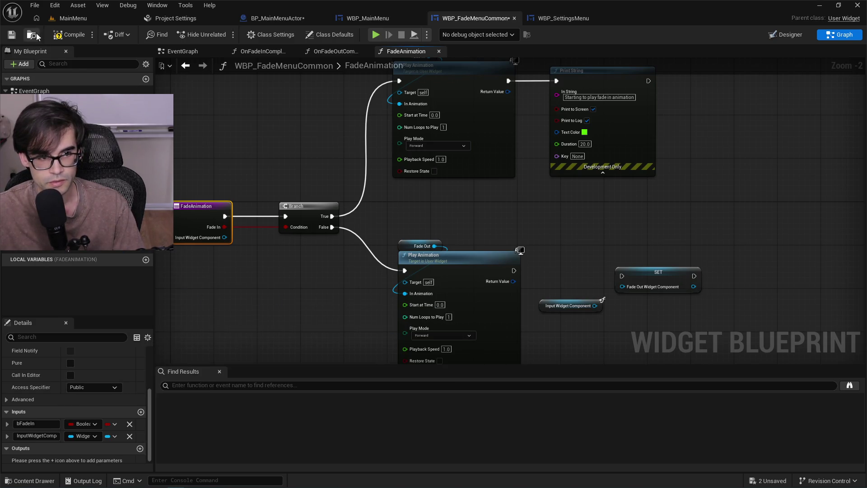
# Replace the mismatched getter with a fresh Input Widget Component getter and wire fade-out into the setter.
pyautogui.rightClick(560, 329)
pyautogui.write('get input widget component')
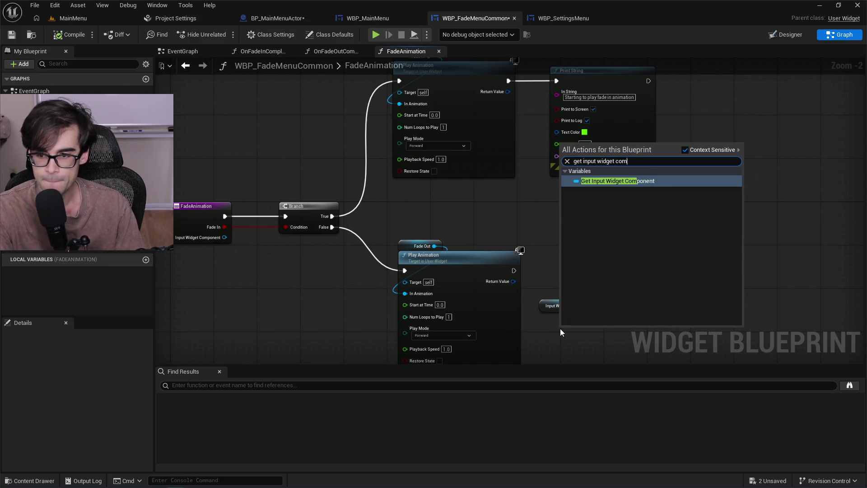
pyautogui.press('Return')
pyautogui.moveTo(611, 333); pyautogui.dragTo(624, 286)
pyautogui.click(568, 306)
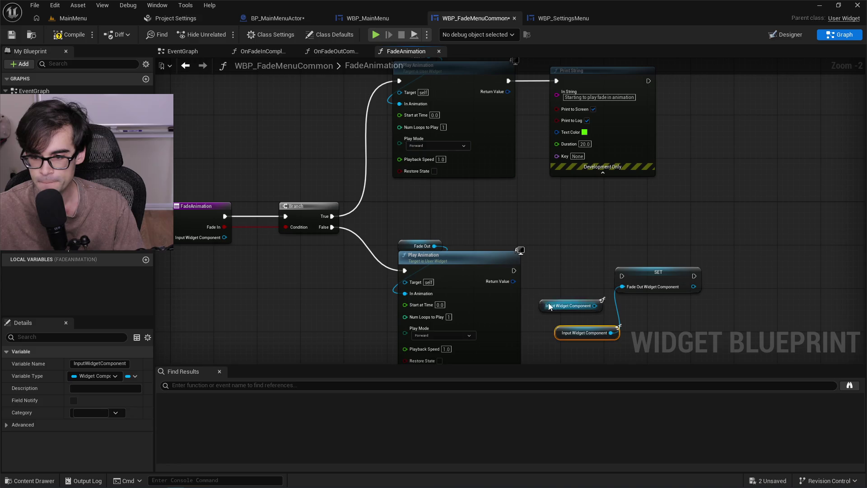
pyautogui.press('Delete')
pyautogui.moveTo(585, 333); pyautogui.dragTo(650, 300)
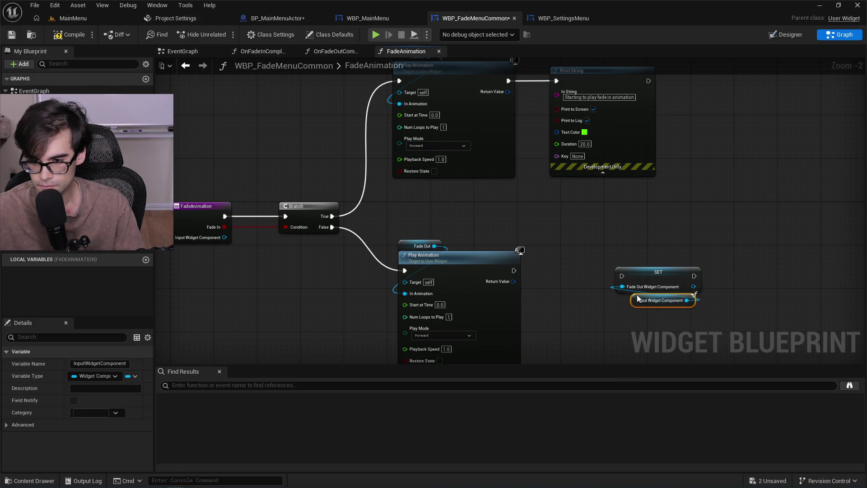
pyautogui.moveTo(514, 270)
pyautogui.mouseDown()
pyautogui.moveTo(621, 276)
pyautogui.moveTo(580, 266)
pyautogui.mouseUp()
pyautogui.click(649, 271)
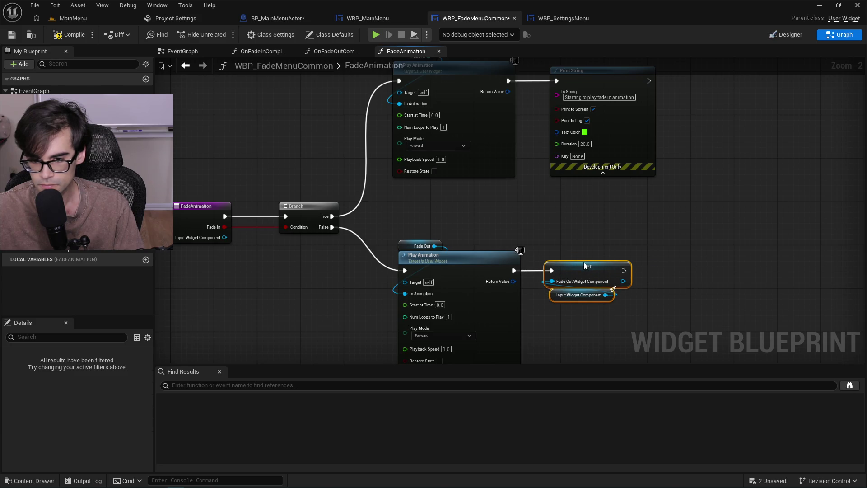
# Compile the blueprint, tidy the setter and getter, then open OnFadeOutComplete.
pyautogui.click(70, 36)
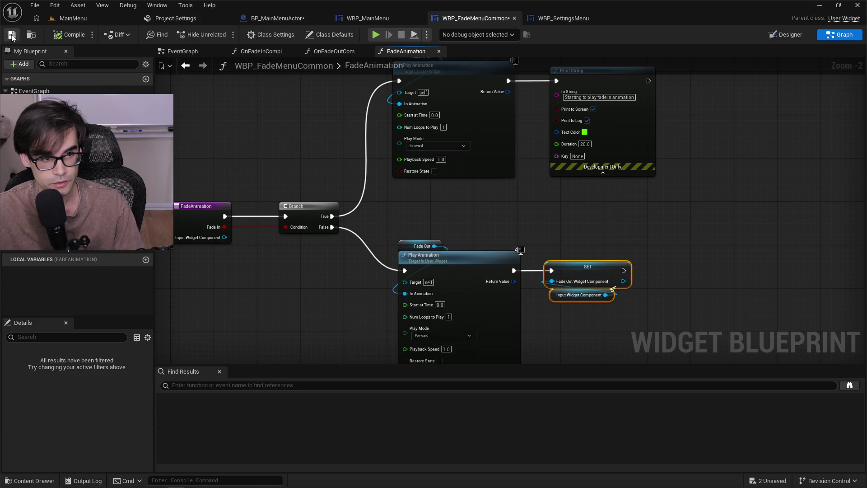
pyautogui.scroll(-1, 690, 164)
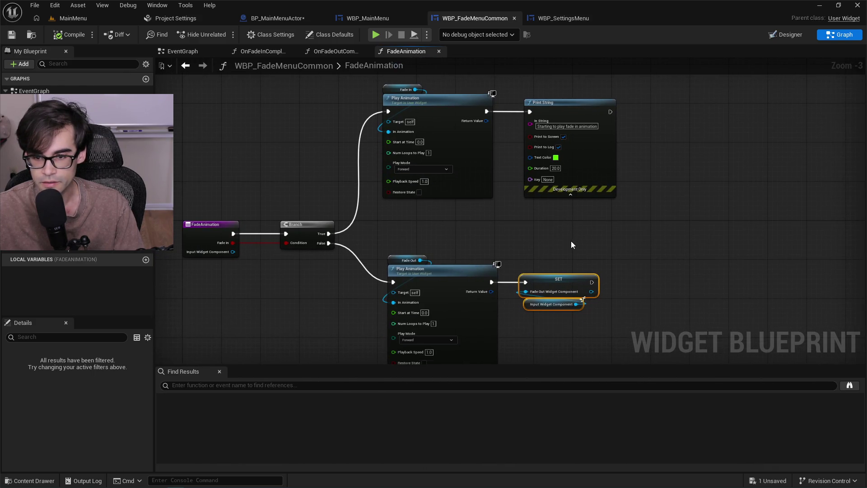
pyautogui.moveTo(546, 287); pyautogui.dragTo(561, 286)
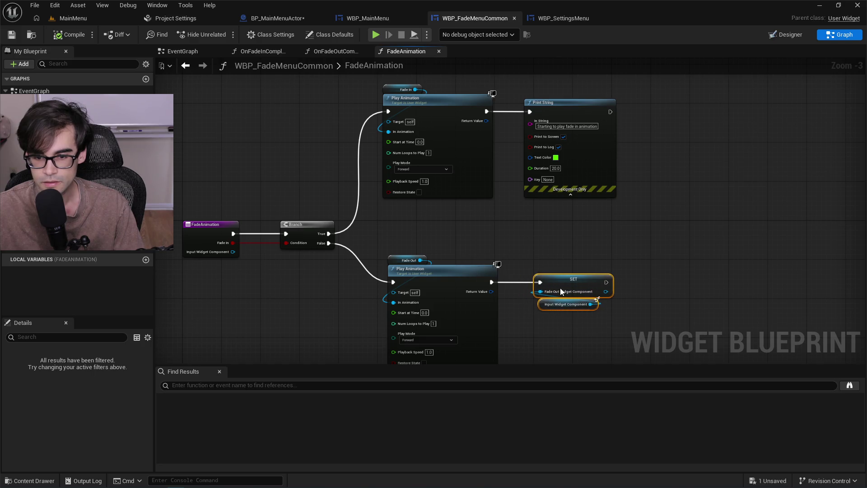
pyautogui.click(261, 150)
pyautogui.moveTo(533, 259); pyautogui.dragTo(614, 307)
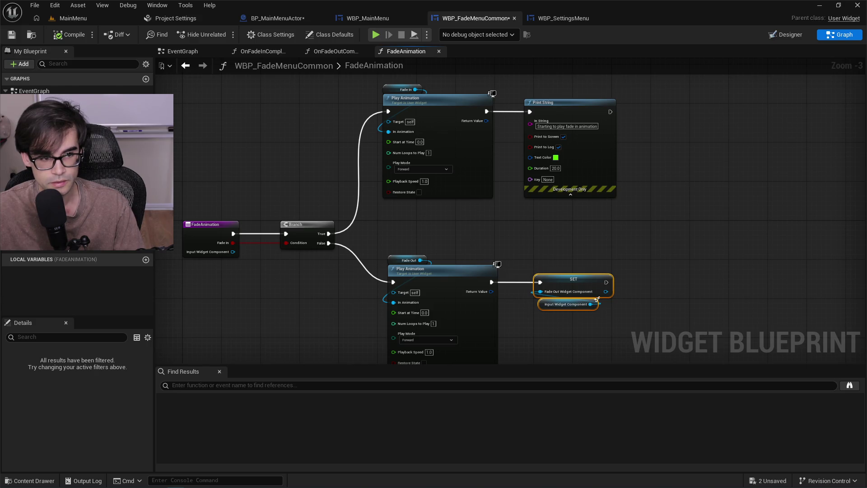
pyautogui.click(335, 51)
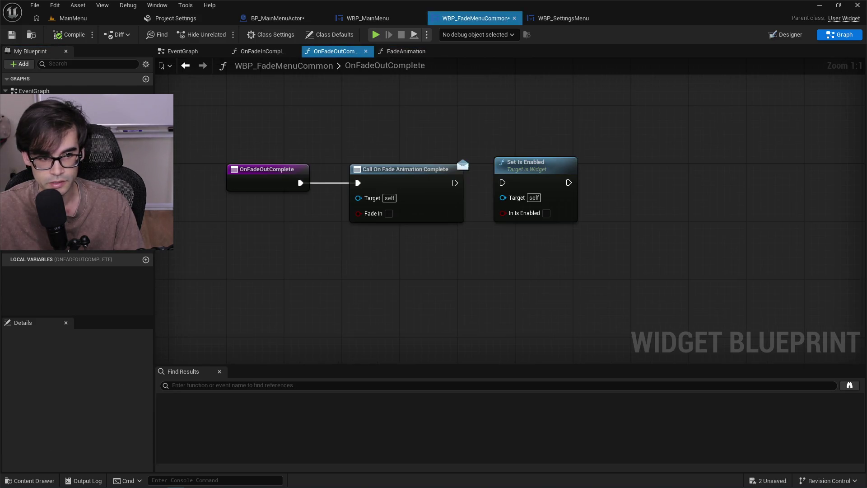
# Replace Set Is Enabled with Set Visibility on the Fade Out Widget Component getter after the completion call.
pyautogui.moveTo(505, 140); pyautogui.dragTo(562, 202)
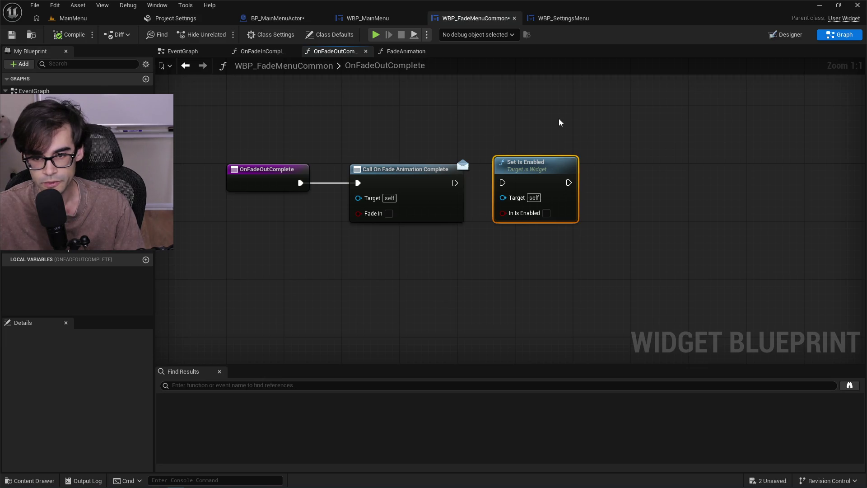
pyautogui.press('Delete')
pyautogui.moveTo(45, 226)
pyautogui.mouseDown()
pyautogui.moveTo(542, 153)
pyautogui.moveTo(544, 145)
pyautogui.mouseUp()
pyautogui.click(569, 150)
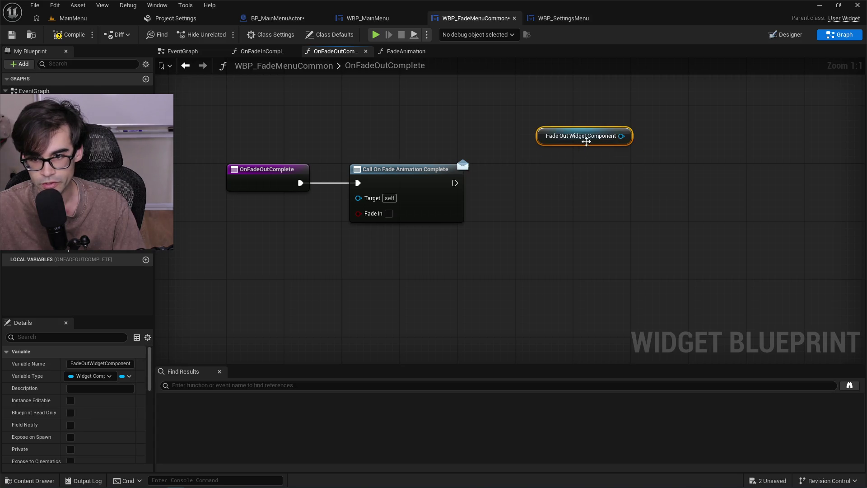
pyautogui.moveTo(622, 136); pyautogui.dragTo(623, 178)
pyautogui.write('set vis')
pyautogui.press('Return')
pyautogui.moveTo(542, 137); pyautogui.dragTo(621, 166)
pyautogui.keyDown('ctrl'); pyautogui.click(664, 185); pyautogui.keyUp('ctrl')
pyautogui.moveTo(664, 186); pyautogui.dragTo(563, 171)
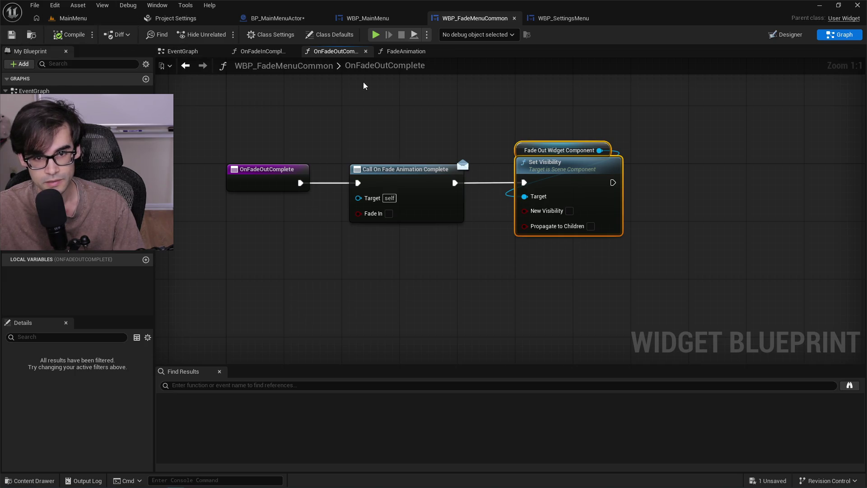
pyautogui.click(398, 52)
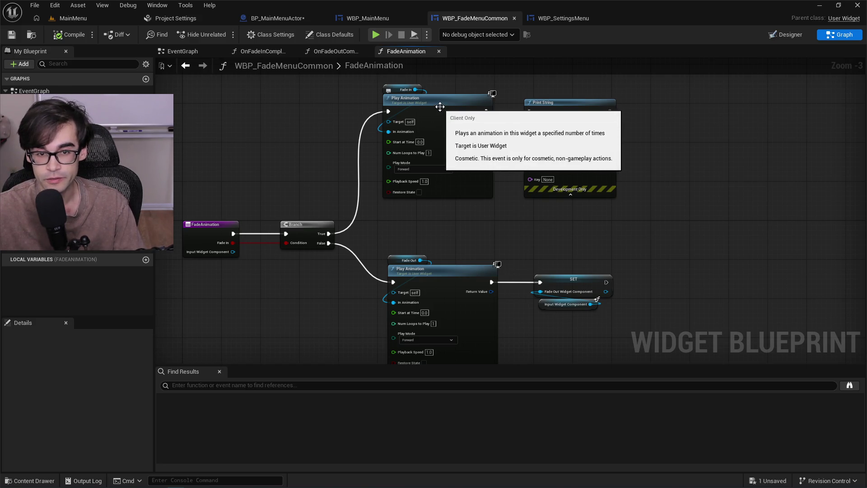
# Save BP_MainMenuActor and return to the MainMenu level.
pyautogui.click(540, 21)
pyautogui.click(473, 19)
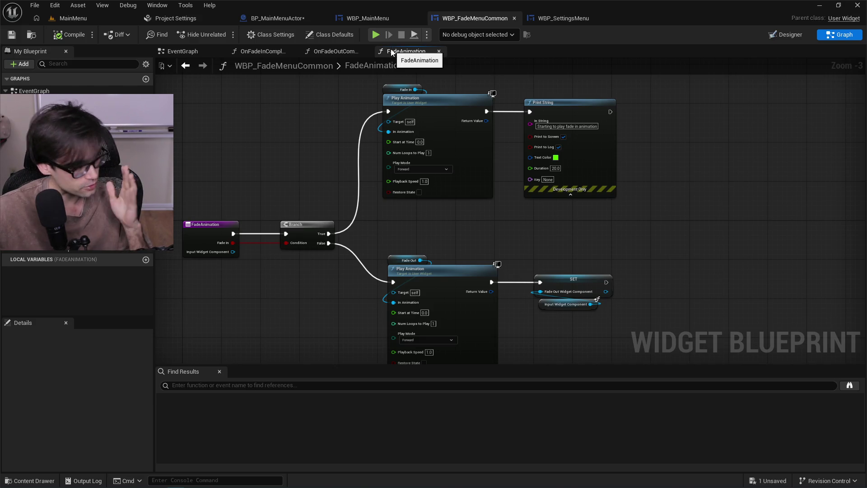
pyautogui.click(303, 16)
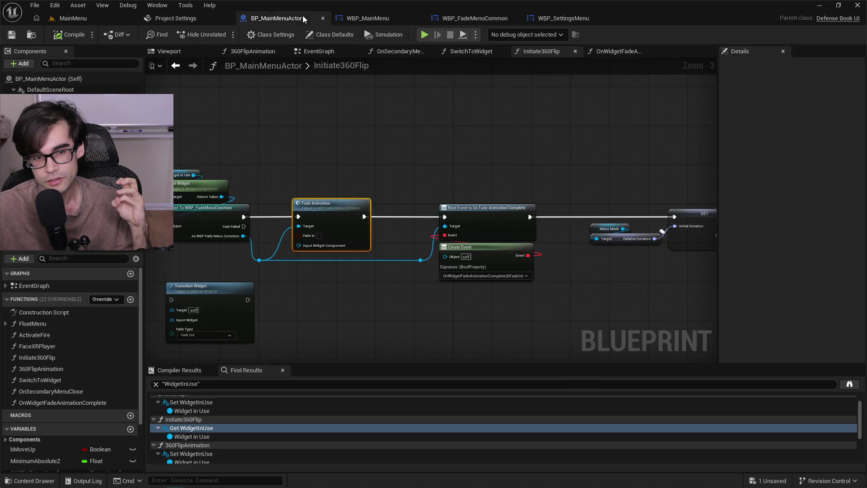
pyautogui.click(13, 37)
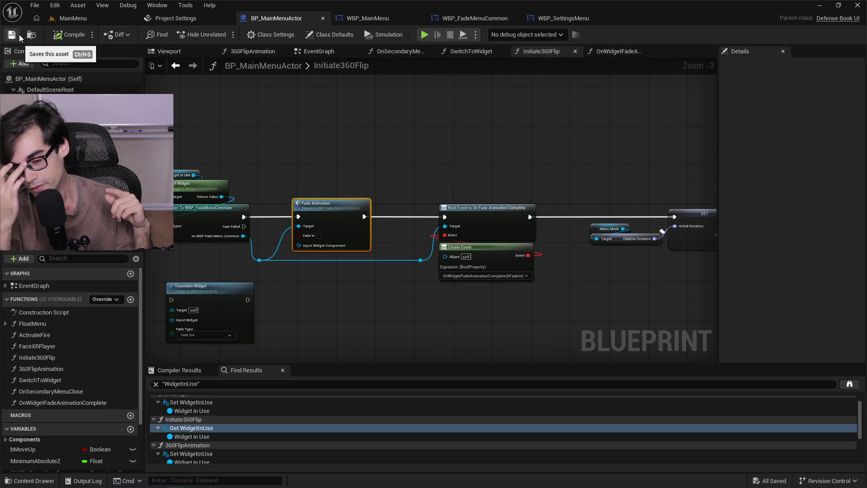
pyautogui.click(74, 17)
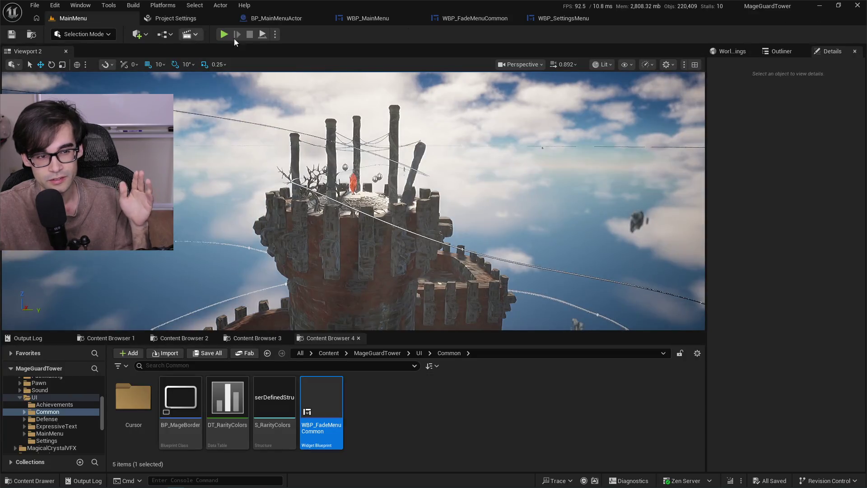
# Play-test opening Settings and clicking Back, then stop to see the FadeOutWidgetComponent Accessed None error.
pyautogui.click(223, 34)
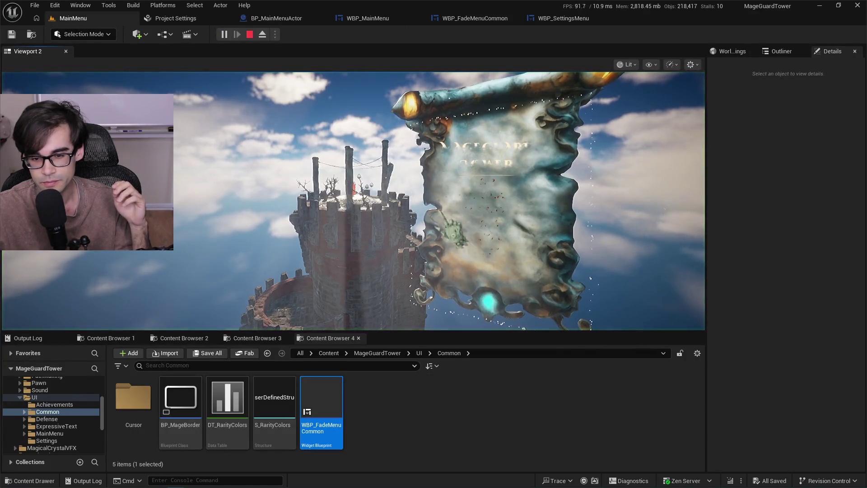
pyautogui.click(486, 236)
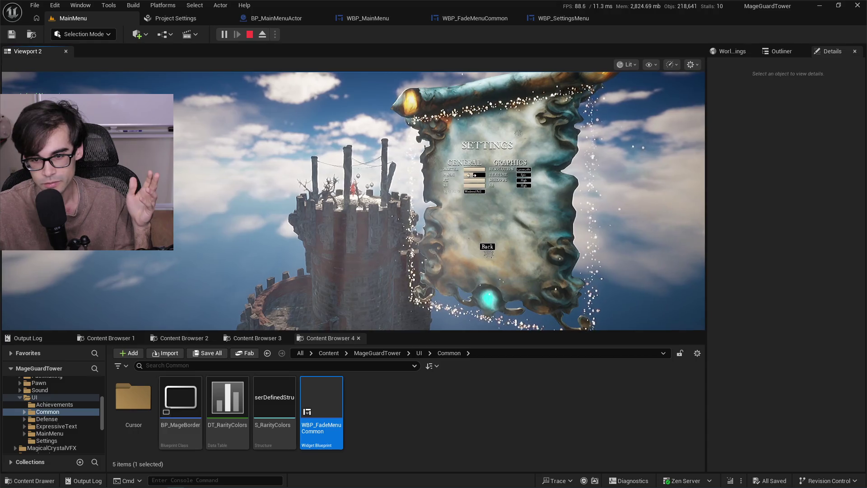
pyautogui.click(487, 246)
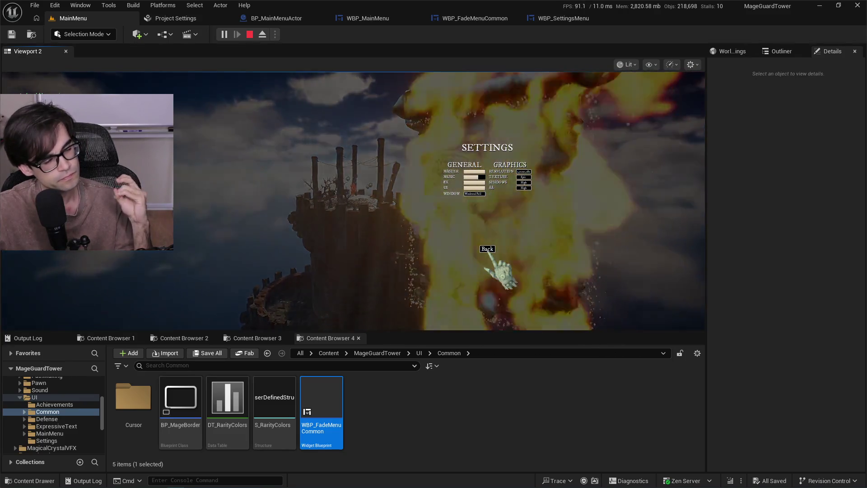
pyautogui.press('Escape')
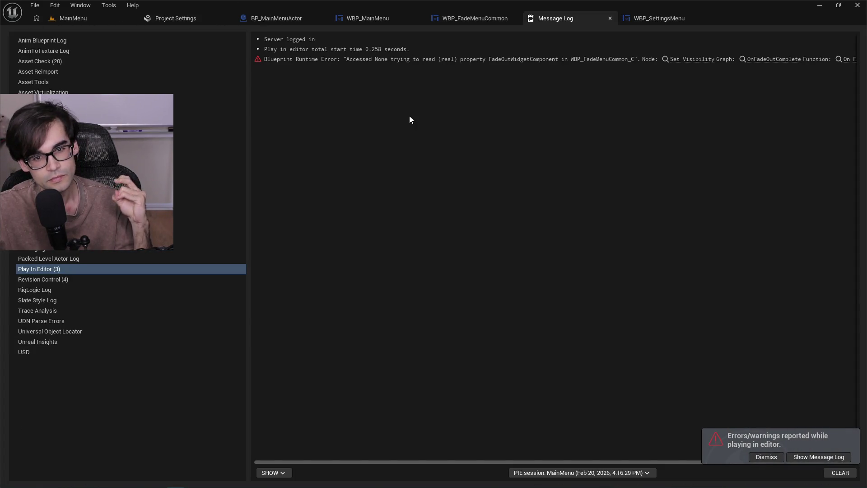
# Replay the MainMenu level, enter and leave Settings twice, then stop the session.
pyautogui.click(609, 19)
pyautogui.click(102, 18)
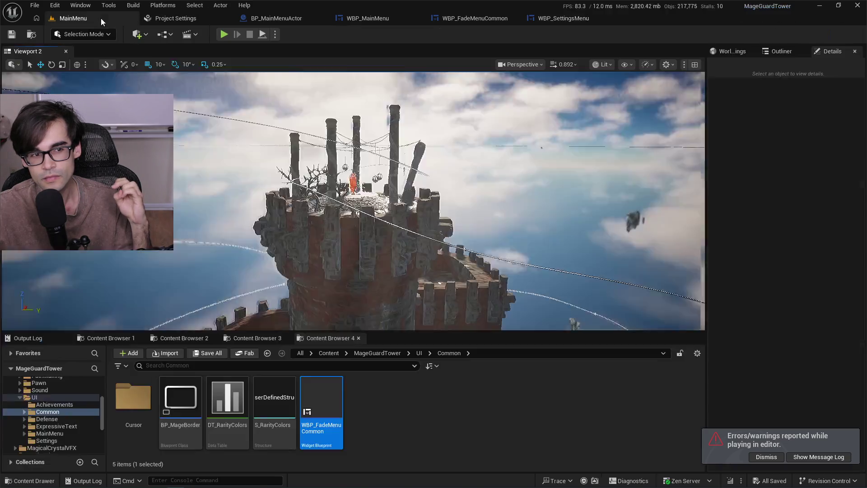
pyautogui.click(224, 35)
pyautogui.click(488, 238)
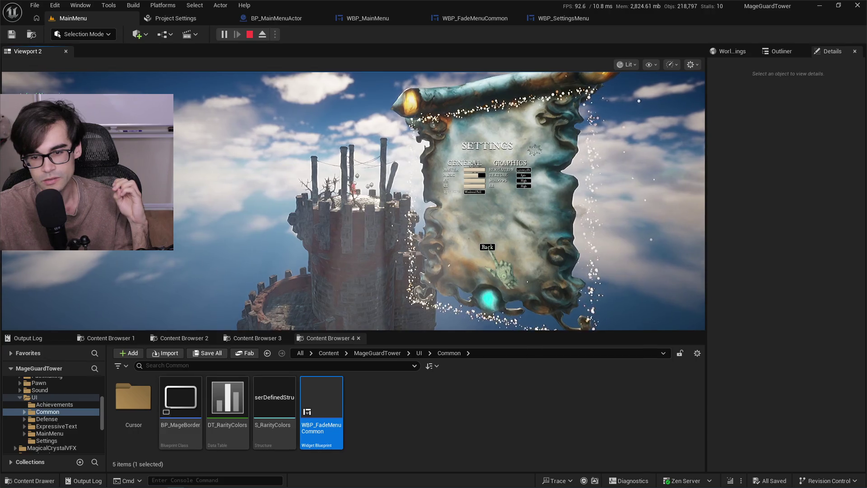
pyautogui.click(490, 248)
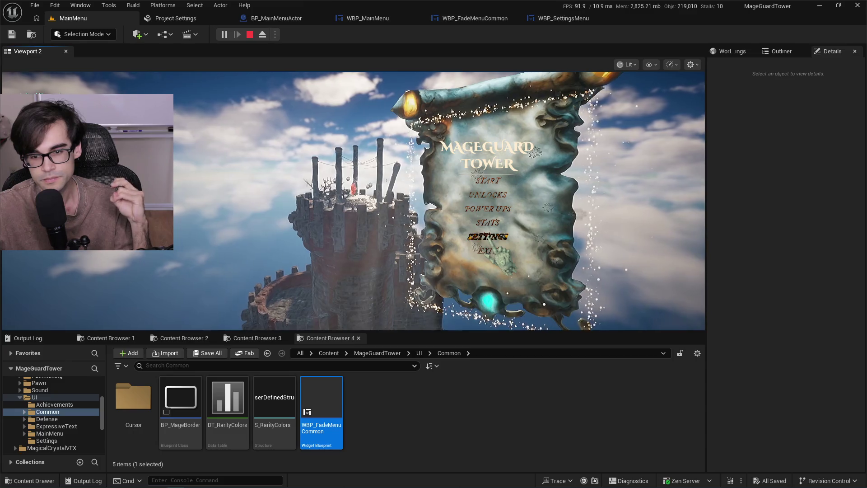
pyautogui.click(489, 236)
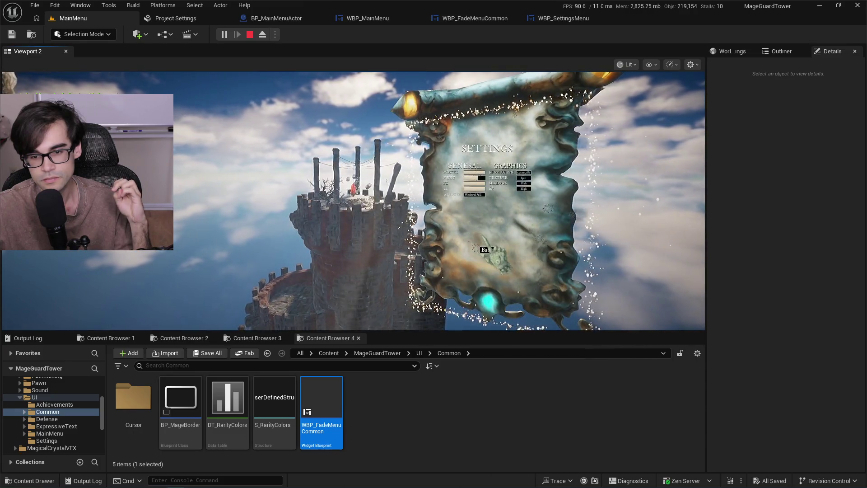
pyautogui.click(490, 251)
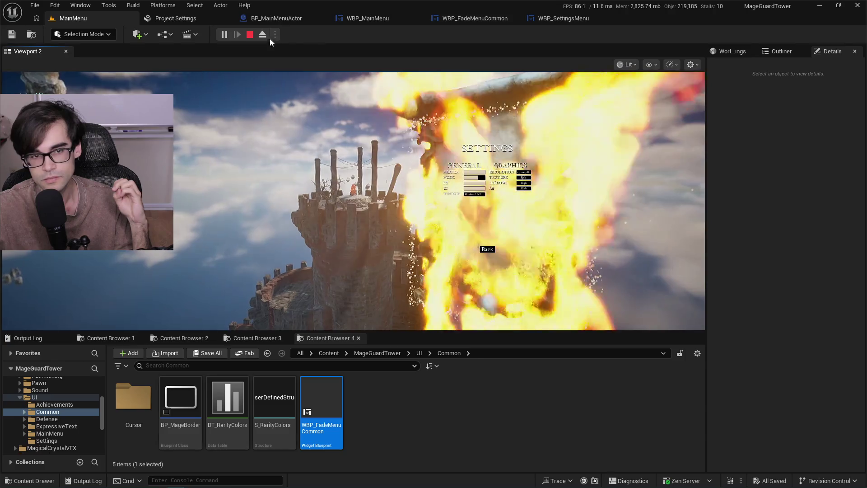
pyautogui.click(251, 34)
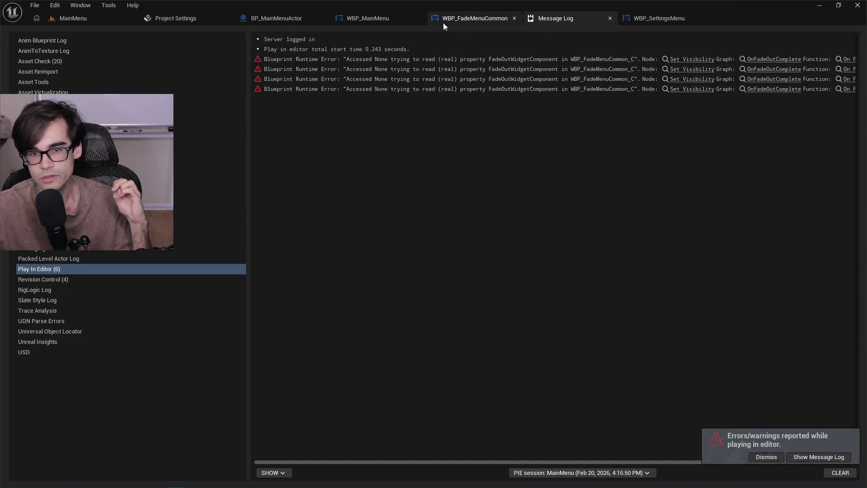
# Return to WBP_FadeMenuCommon's OnFadeOutComplete graph and search for a Set Is Enabled node.
pyautogui.click(610, 19)
pyautogui.click(479, 21)
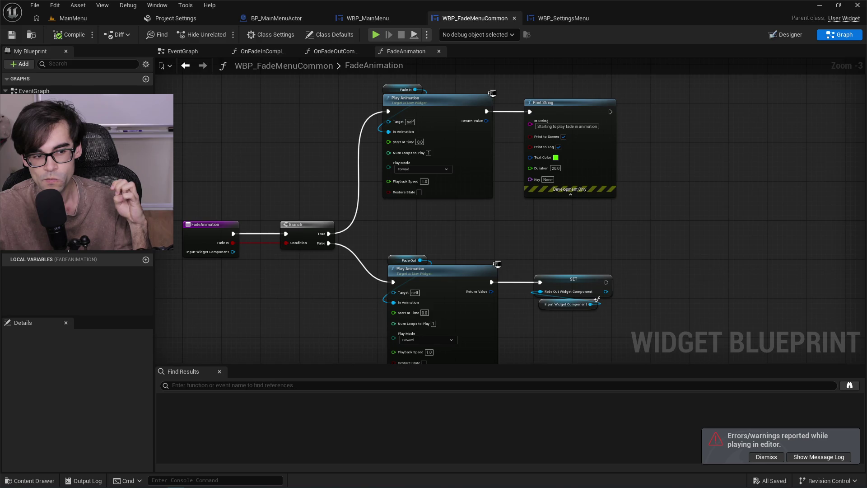
pyautogui.hotkey('alt', 'Left')
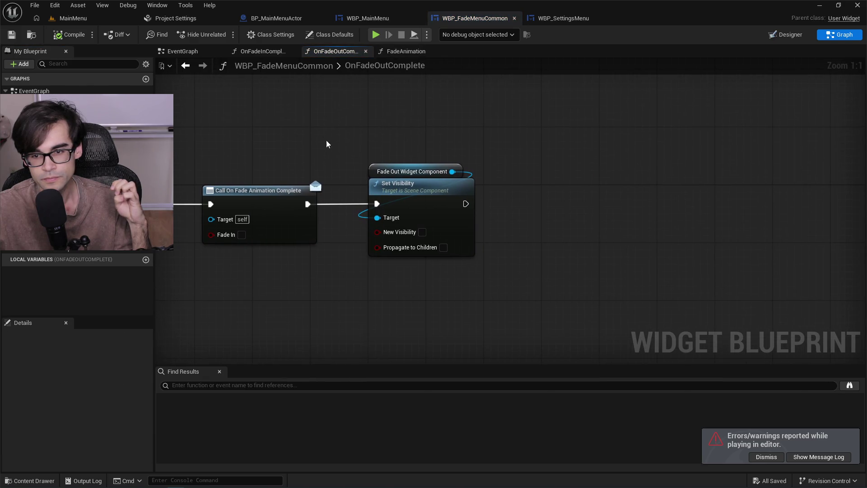
pyautogui.moveTo(452, 171); pyautogui.dragTo(531, 192)
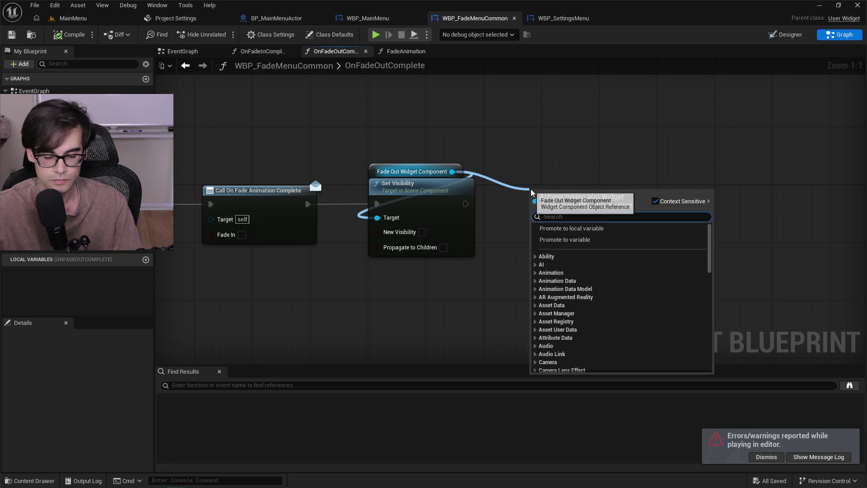
pyautogui.write('set dis')
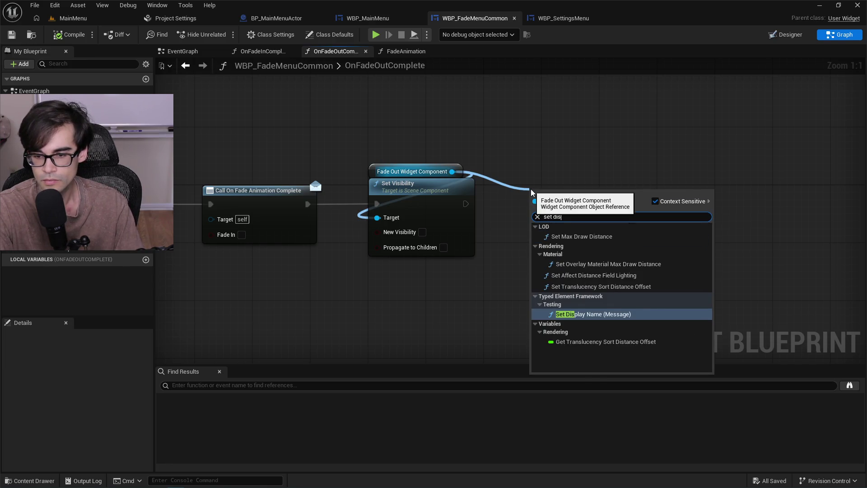
pyautogui.press('BackSpace')
pyautogui.press('BackSpace')
pyautogui.press('BackSpace')
pyautogui.write('enable')
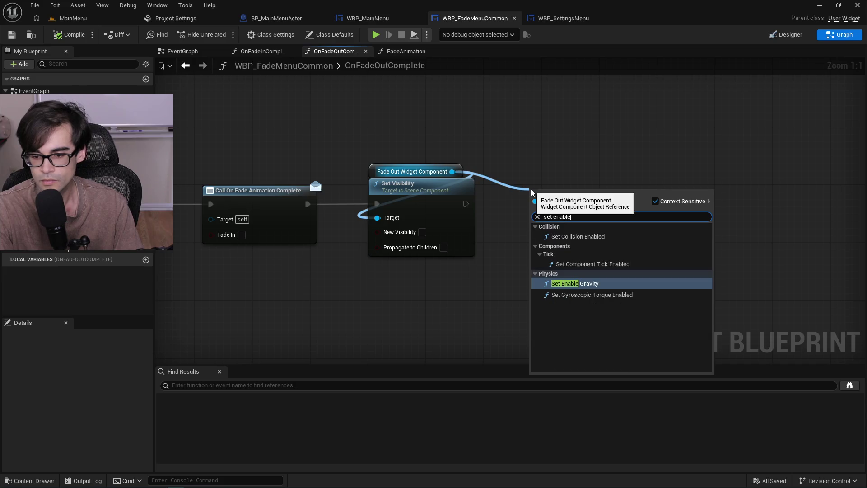
pyautogui.click(494, 122)
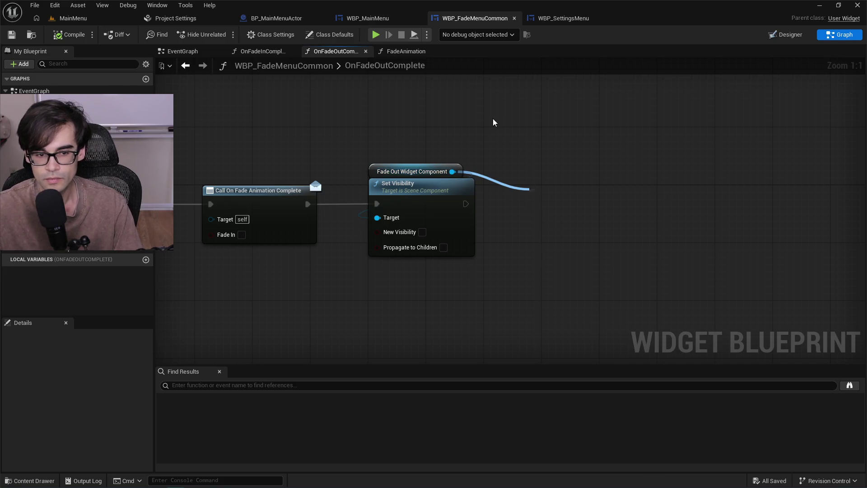
# Add Get Widget from Fade Out Widget Component and feed it into a new Set Is Enabled node.
pyautogui.moveTo(375, 167); pyautogui.dragTo(394, 151)
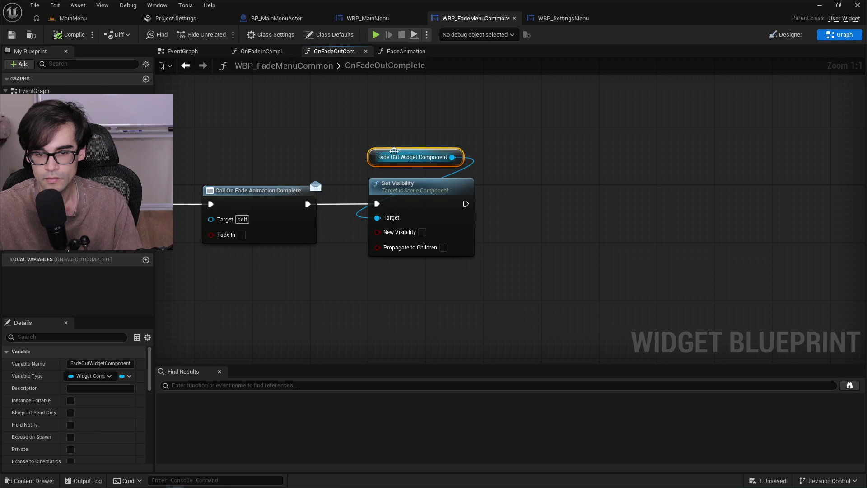
pyautogui.moveTo(450, 157); pyautogui.dragTo(497, 169)
pyautogui.write('get wid')
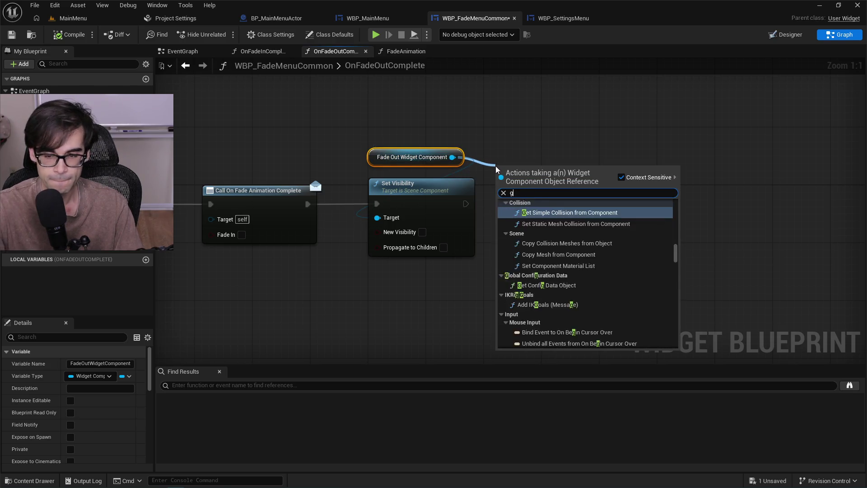
pyautogui.press('Return')
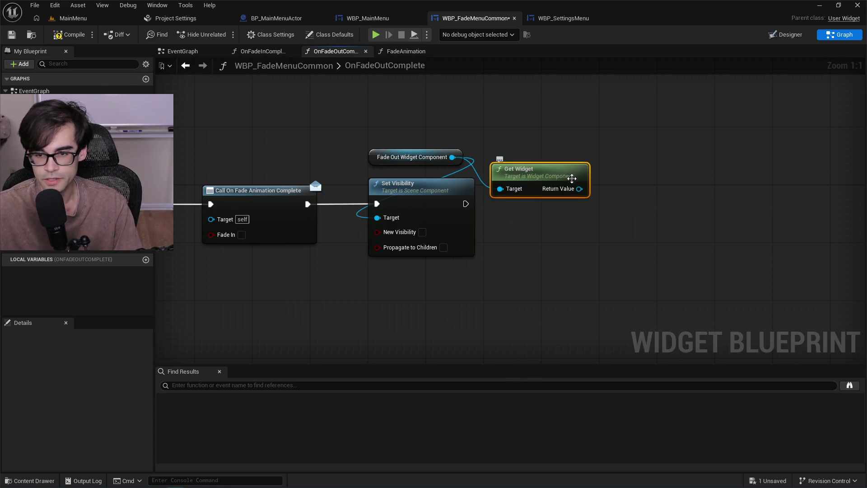
pyautogui.moveTo(580, 176); pyautogui.dragTo(605, 217)
pyautogui.write('set dis')
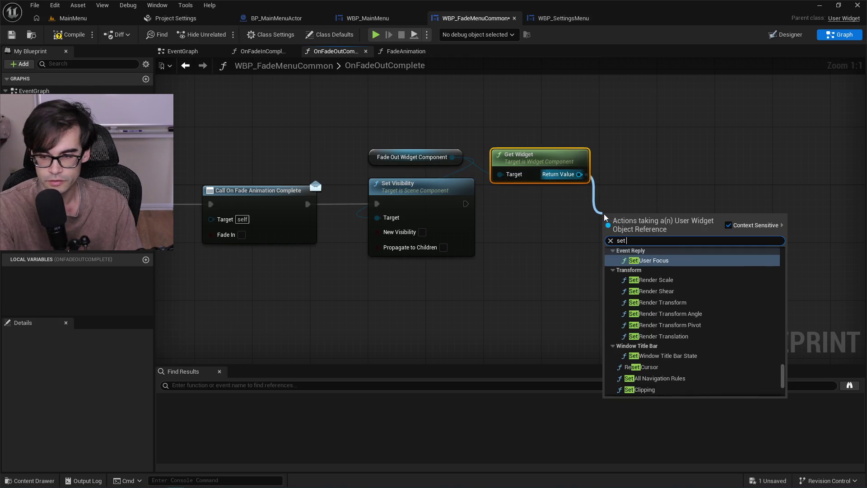
pyautogui.press('BackSpace')
pyautogui.press('BackSpace')
pyautogui.press('BackSpace')
pyautogui.write('enable')
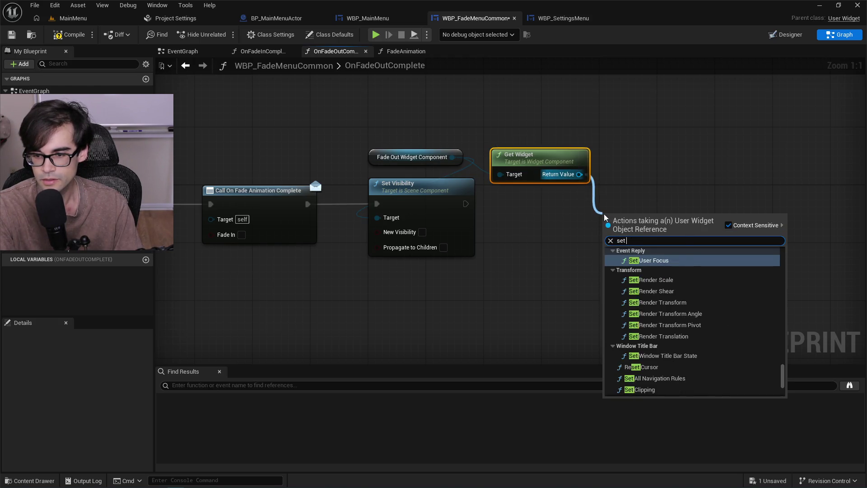
pyautogui.press('Return')
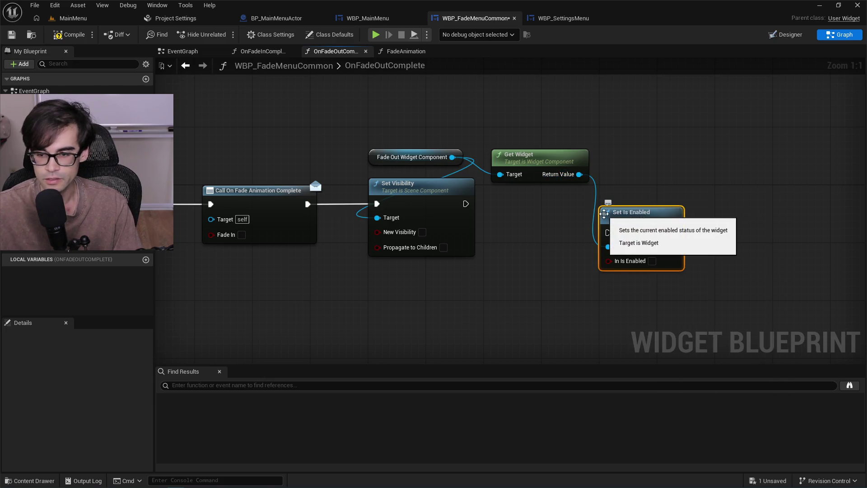
# Run Set Is Enabled (unchecked) after Set Visibility, tidy the nodes, and compile the blueprint.
pyautogui.moveTo(465, 204)
pyautogui.mouseDown()
pyautogui.moveTo(609, 233)
pyautogui.moveTo(544, 199)
pyautogui.moveTo(528, 201)
pyautogui.moveTo(515, 186)
pyautogui.moveTo(521, 181)
pyautogui.mouseUp()
pyautogui.click(510, 145)
pyautogui.keyDown('ctrl'); pyautogui.click(510, 183); pyautogui.keyUp('ctrl')
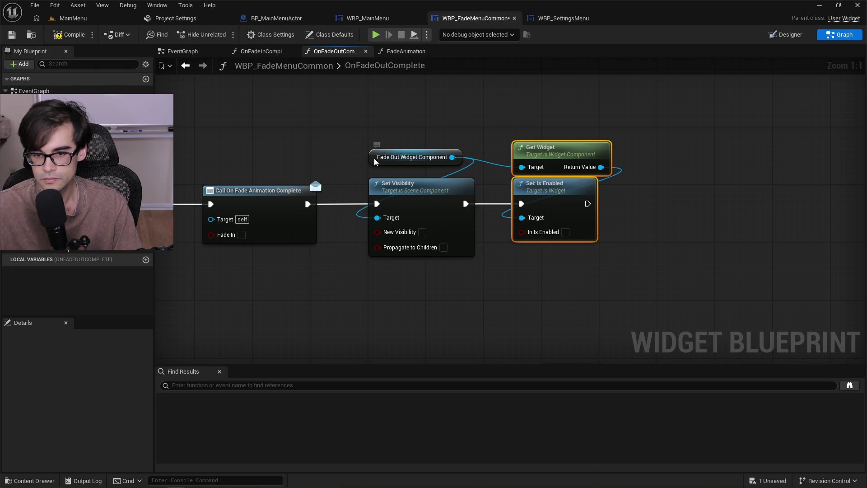
pyautogui.moveTo(375, 162); pyautogui.dragTo(376, 166)
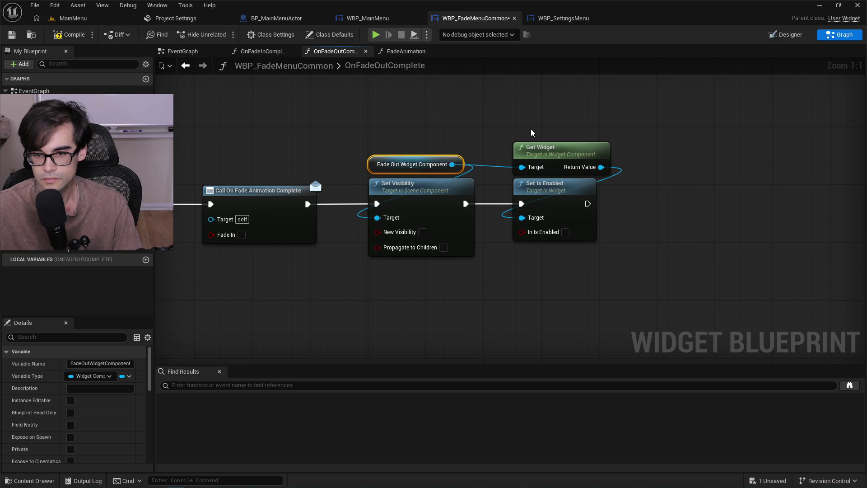
pyautogui.click(70, 36)
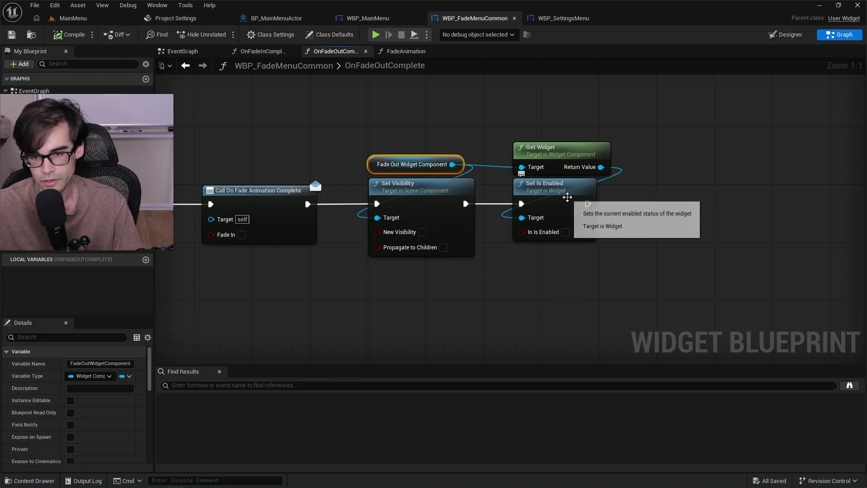
pyautogui.doubleClick(380, 68)
pyautogui.press('Escape')
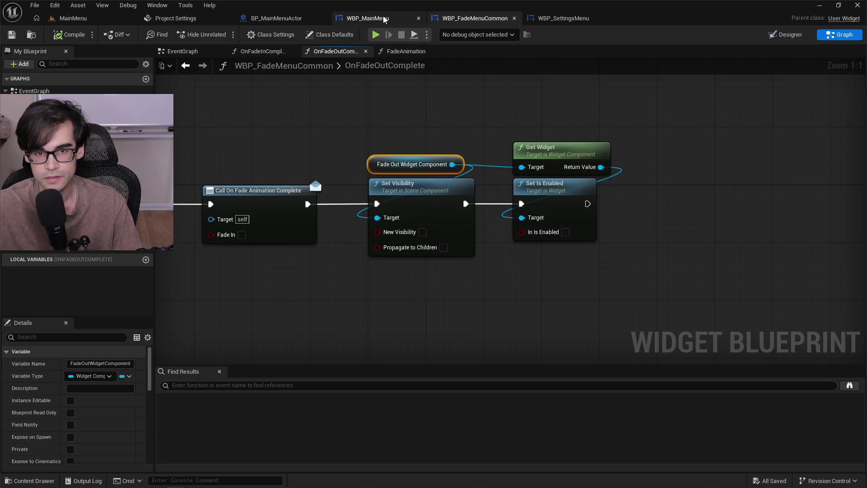
pyautogui.click(280, 17)
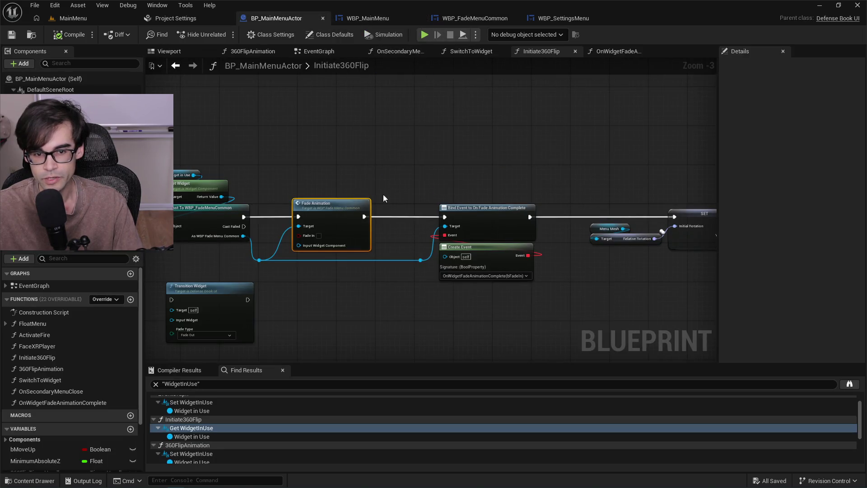
# In BP_MainMenuActor's OnWidgetFadeAnimationComplete, shift Fade Animation and the print nodes right to make room.
pyautogui.scroll(1, 374, 196)
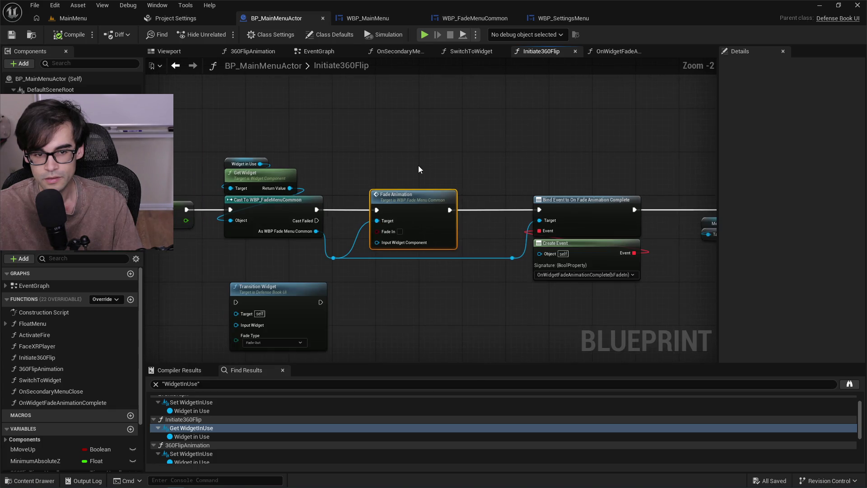
pyautogui.moveTo(425, 162); pyautogui.dragTo(514, 165)
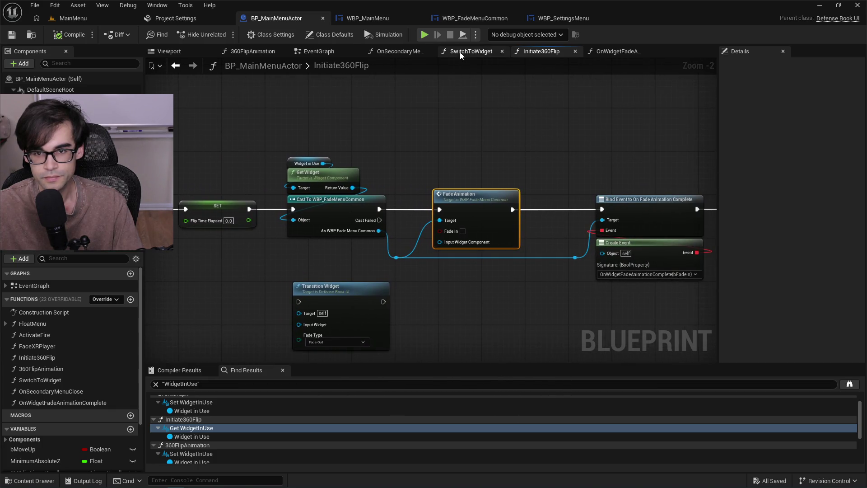
pyautogui.moveTo(353, 176)
pyautogui.mouseDown()
pyautogui.moveTo(584, 177)
pyautogui.moveTo(334, 171)
pyautogui.mouseUp()
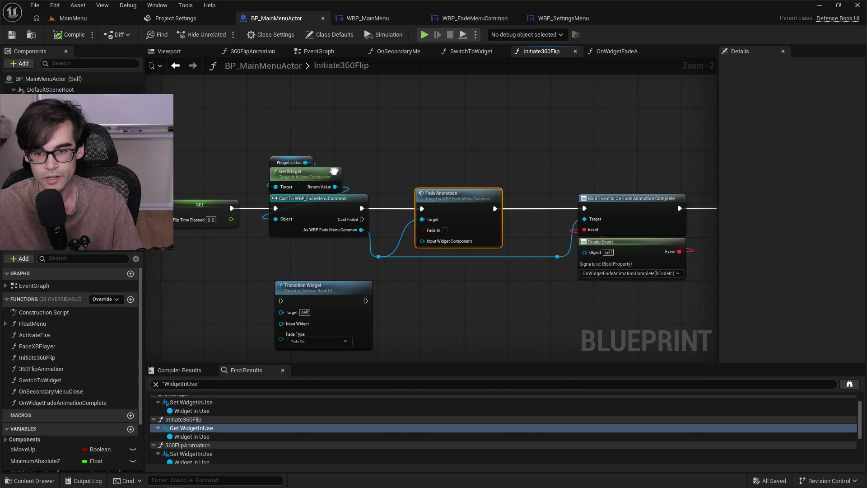
pyautogui.moveTo(603, 163); pyautogui.dragTo(342, 149)
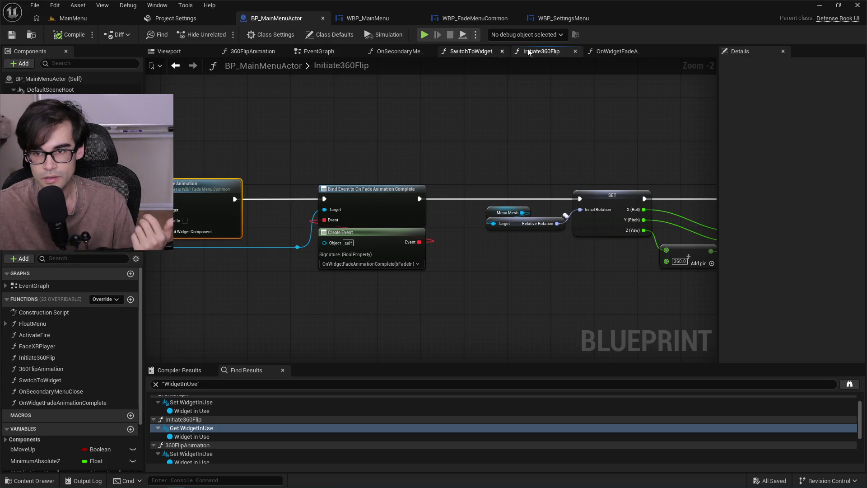
pyautogui.click(617, 51)
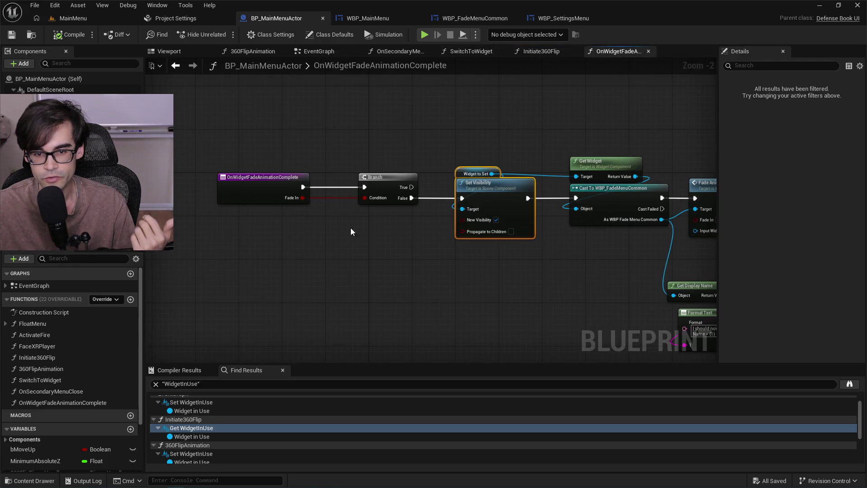
pyautogui.moveTo(515, 256); pyautogui.dragTo(419, 265)
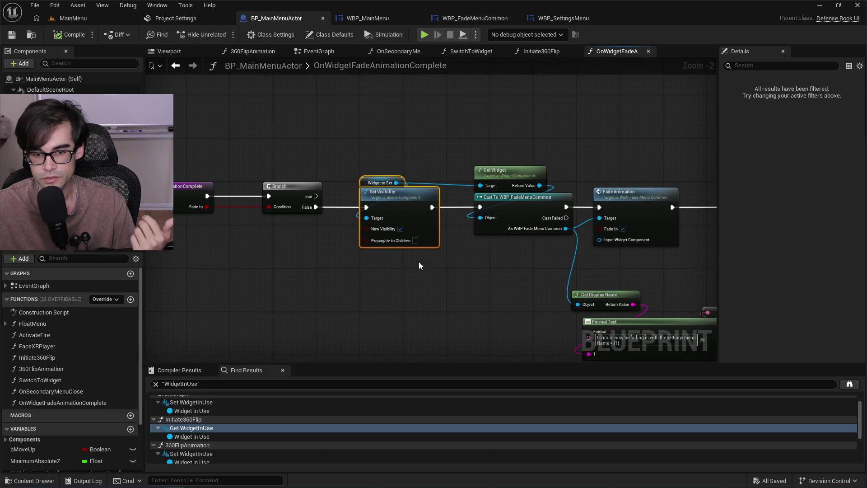
pyautogui.moveTo(512, 197)
pyautogui.mouseDown()
pyautogui.moveTo(288, 168)
pyautogui.moveTo(293, 143)
pyautogui.moveTo(348, 227)
pyautogui.moveTo(359, 175)
pyautogui.mouseUp()
pyautogui.moveTo(414, 161)
pyautogui.mouseDown()
pyautogui.moveTo(462, 231)
pyautogui.moveTo(668, 345)
pyautogui.mouseUp()
pyautogui.moveTo(462, 185)
pyautogui.mouseDown()
pyautogui.moveTo(544, 190)
pyautogui.moveTo(580, 181)
pyautogui.mouseUp()
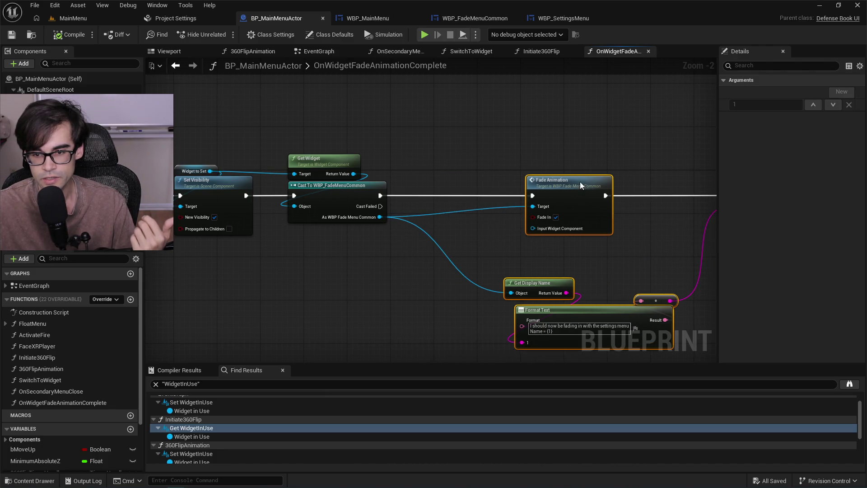
pyautogui.click(427, 239)
# Insert Set Is Enabled (checked) between the cast and Fade Animation, then save all.
pyautogui.moveTo(380, 217); pyautogui.dragTo(417, 202)
pyautogui.write('set is')
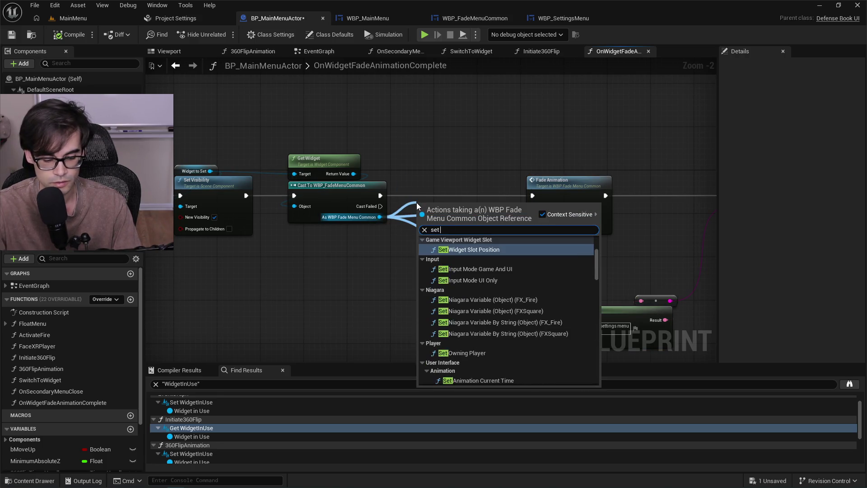
pyautogui.press('Return')
pyautogui.click(452, 238)
pyautogui.moveTo(379, 195)
pyautogui.mouseDown()
pyautogui.moveTo(418, 217)
pyautogui.moveTo(535, 197)
pyautogui.mouseUp()
pyautogui.moveTo(454, 202); pyautogui.dragTo(459, 178)
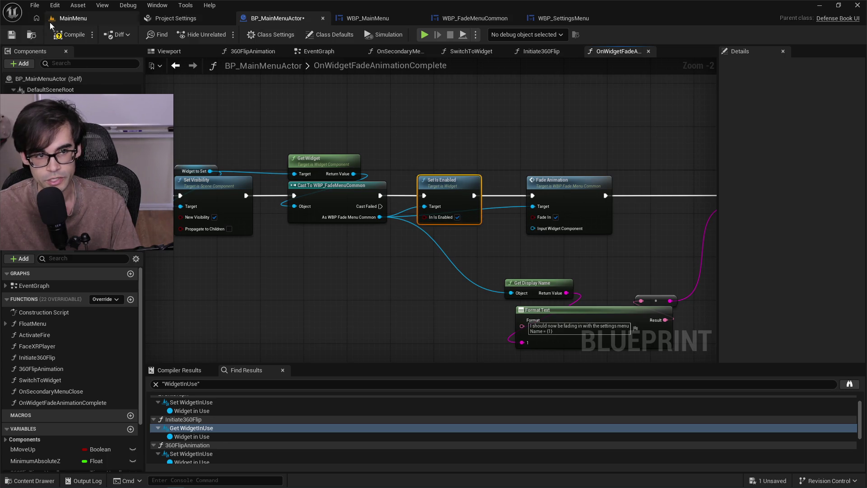
pyautogui.click(11, 35)
pyautogui.click(69, 17)
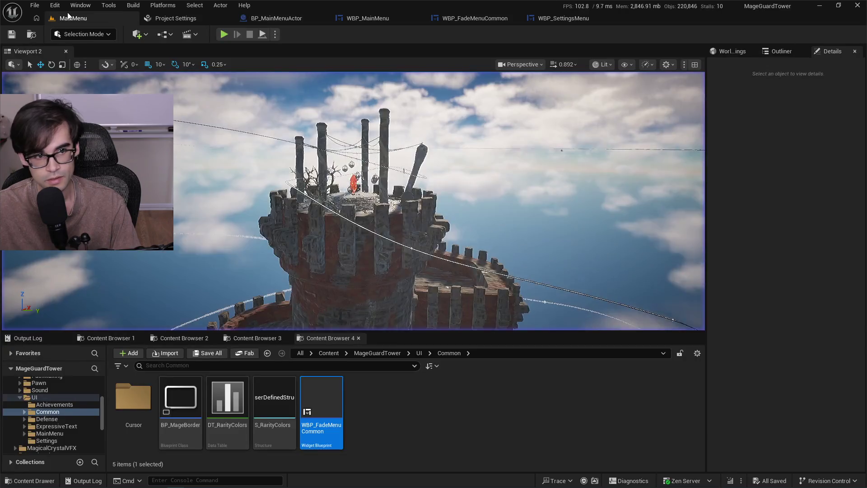
# Playtest the level, leave the Settings menu to trigger its fade-out, then stop.
pyautogui.click(224, 35)
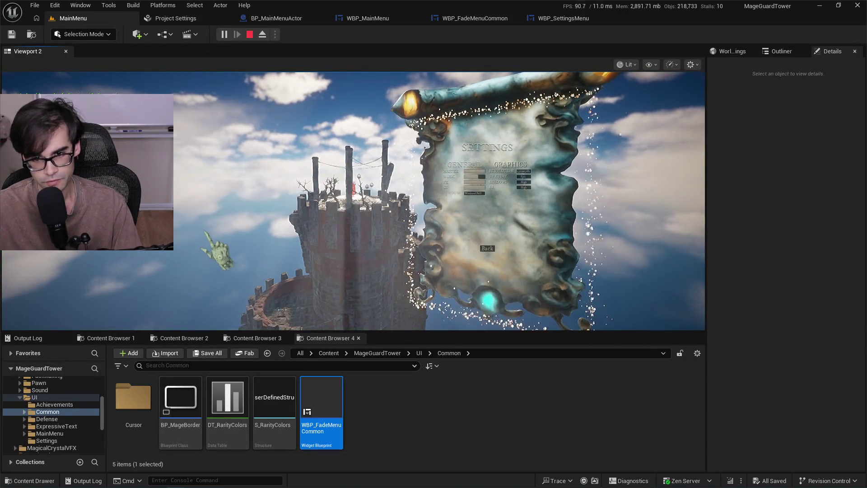
pyautogui.click(488, 249)
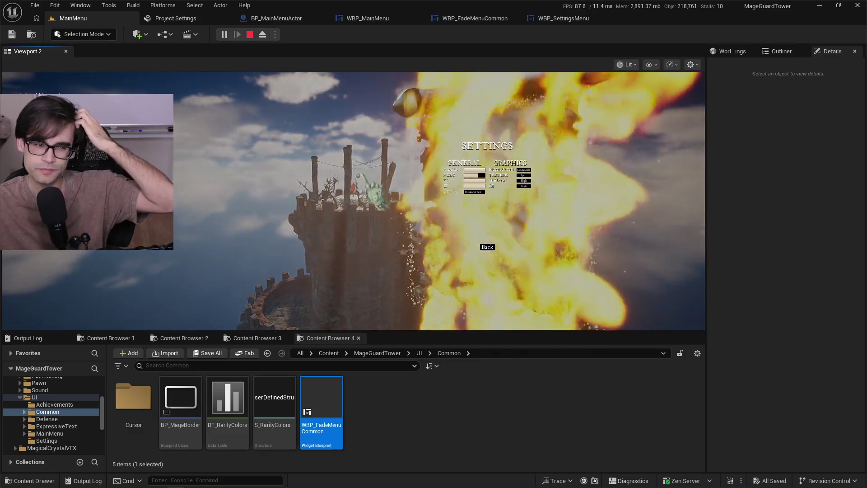
pyautogui.hotkey('shift', 'F1')
pyautogui.click(251, 34)
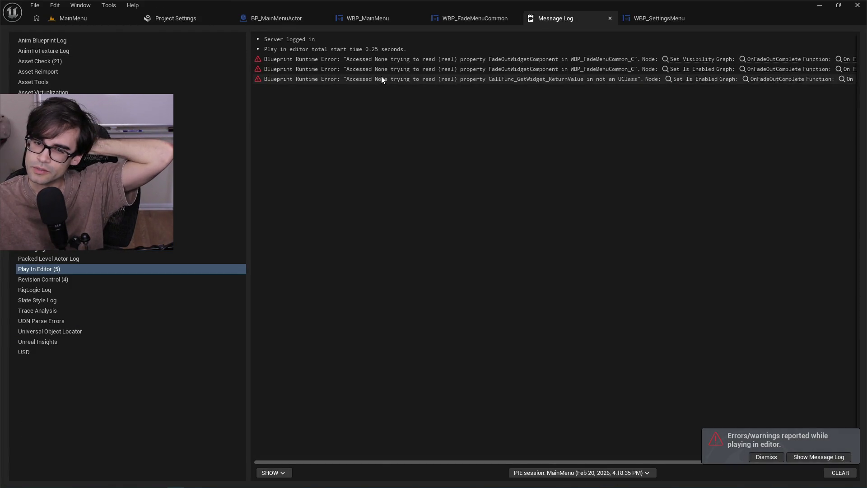
# Inspect the FadeOutWidgetComponent Accessed None errors at Set Visibility, then open WBP_MainMenu's EventGraph.
pyautogui.click(698, 60)
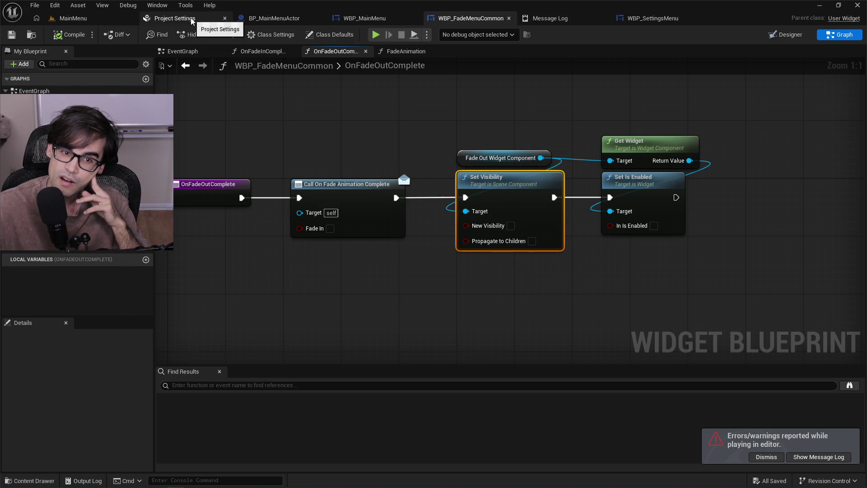
pyautogui.click(554, 20)
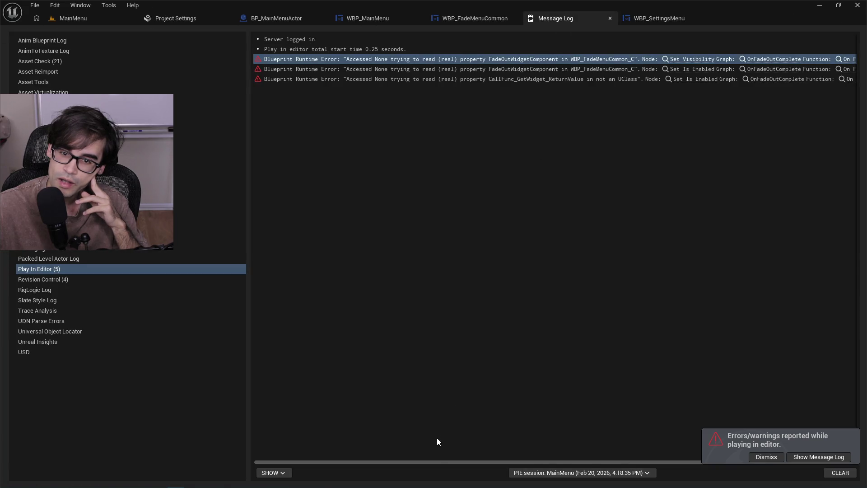
pyautogui.moveTo(451, 462)
pyautogui.mouseDown()
pyautogui.moveTo(546, 465)
pyautogui.moveTo(394, 464)
pyautogui.mouseUp()
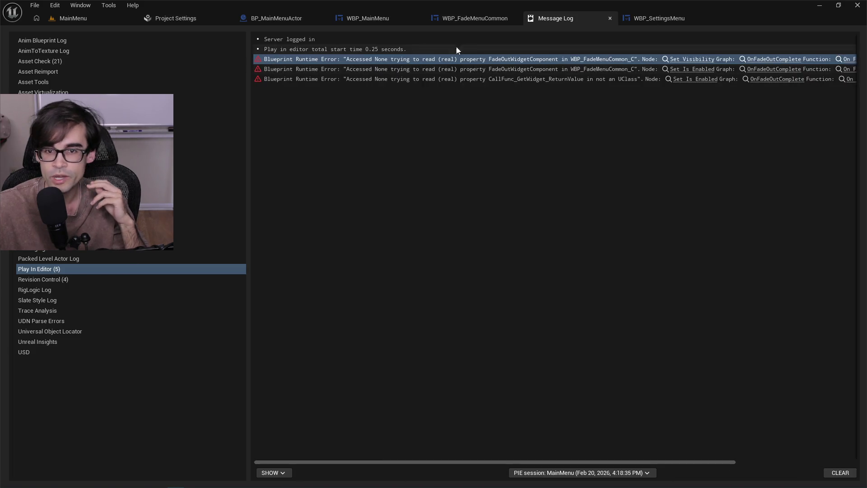
pyautogui.click(464, 20)
pyautogui.click(371, 21)
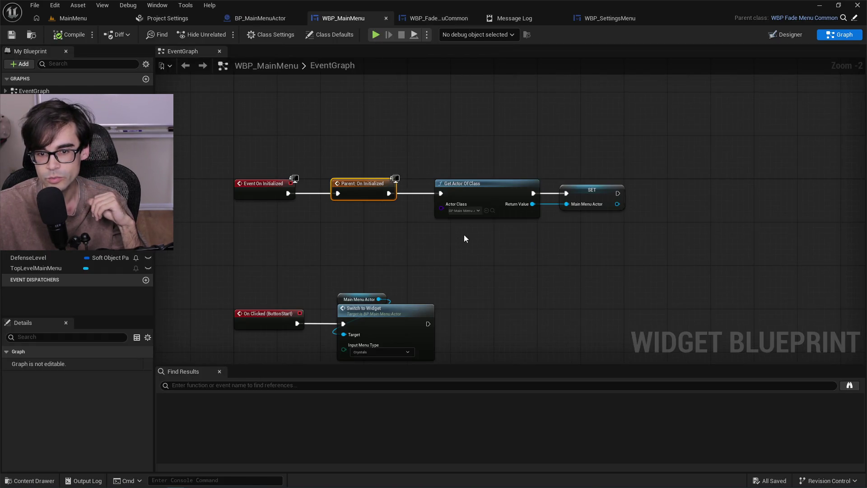
pyautogui.moveTo(464, 234); pyautogui.dragTo(470, 227)
# Feed a Widget to Set getter into Fade Animation's Input Widget Component and save.
pyautogui.click(260, 18)
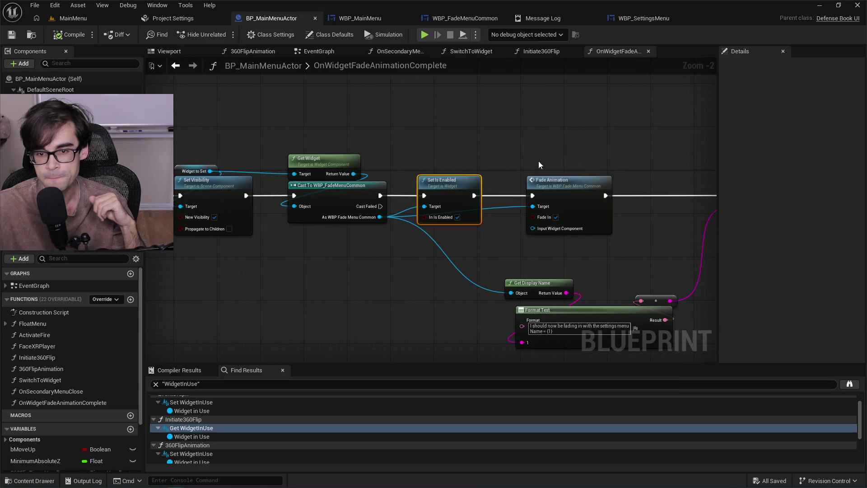
pyautogui.moveTo(538, 164); pyautogui.dragTo(612, 155)
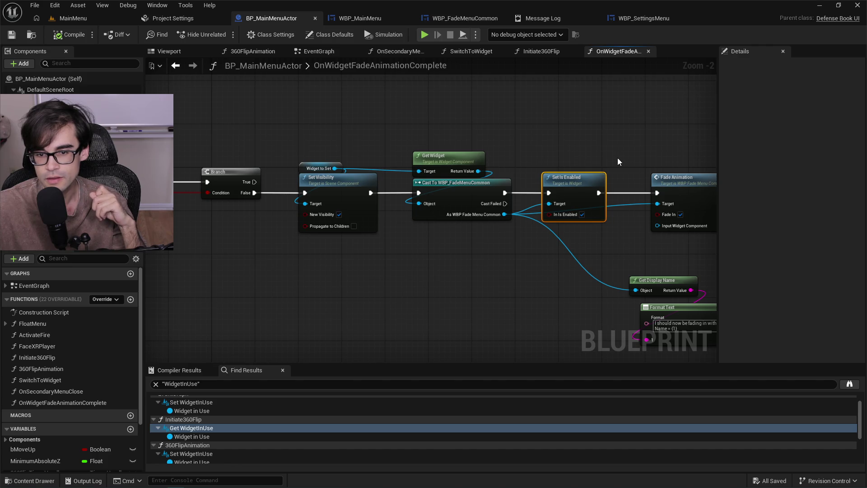
pyautogui.moveTo(560, 155); pyautogui.dragTo(418, 150)
pyautogui.scroll(2, 490, 235)
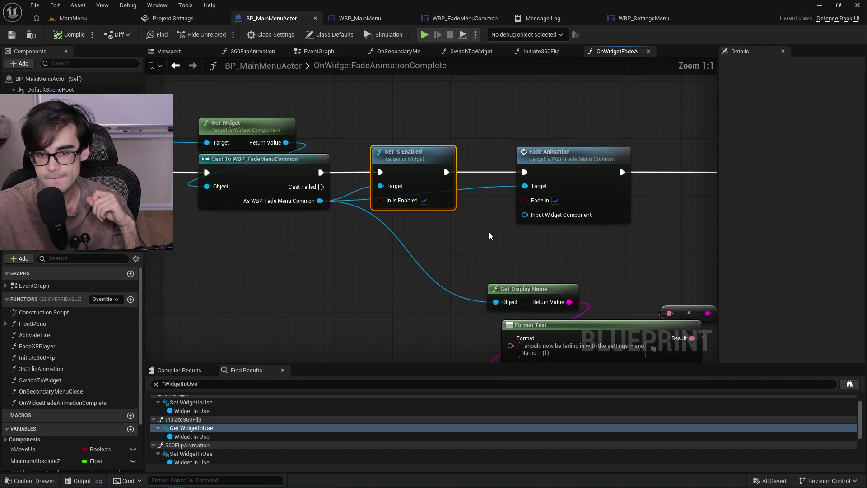
pyautogui.moveTo(319, 201)
pyautogui.mouseDown()
pyautogui.moveTo(542, 215)
pyautogui.moveTo(420, 246)
pyautogui.moveTo(375, 270)
pyautogui.mouseUp()
pyautogui.press('Escape')
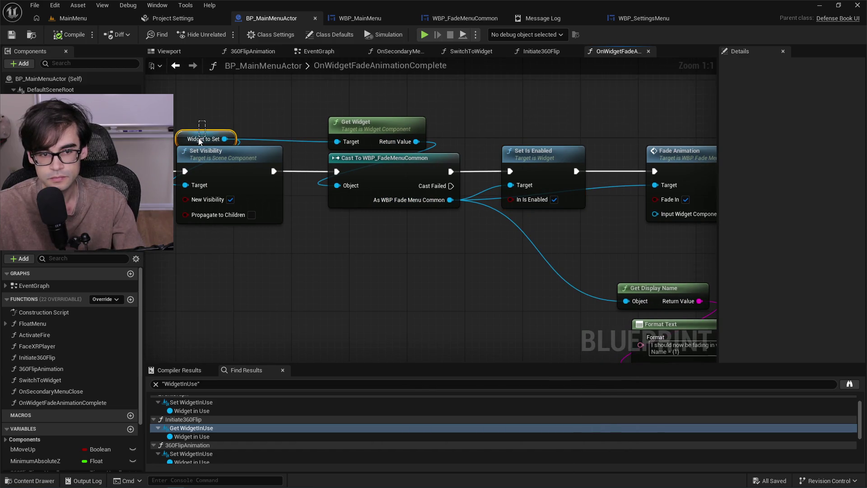
pyautogui.click(201, 139)
pyautogui.hotkey('ctrl', 'x')
pyautogui.hotkey('ctrl', 'v')
pyautogui.moveTo(575, 118); pyautogui.dragTo(560, 222)
pyautogui.moveTo(535, 120); pyautogui.dragTo(550, 149)
pyautogui.hotkey('ctrl', 's')
# In Initiate360Flip, wire a Widget in Use getter into Input Widget Component, save, and start Play.
pyautogui.scroll(-2, 448, 161)
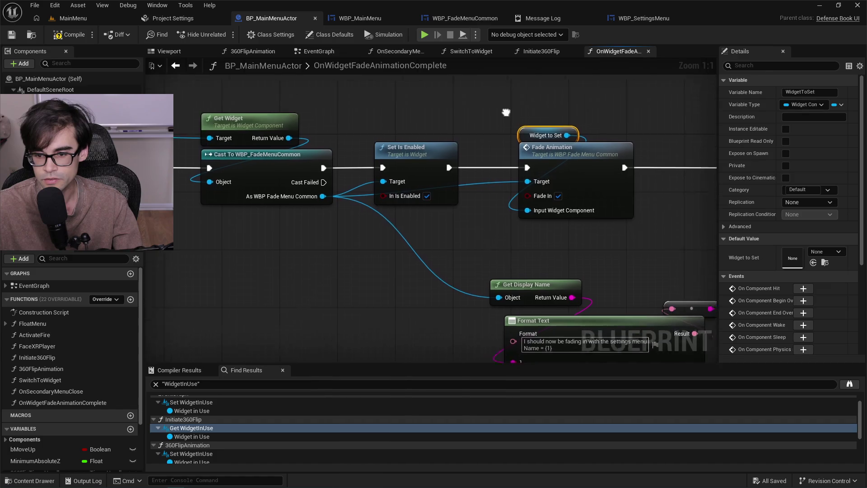
pyautogui.moveTo(448, 161); pyautogui.dragTo(461, 87)
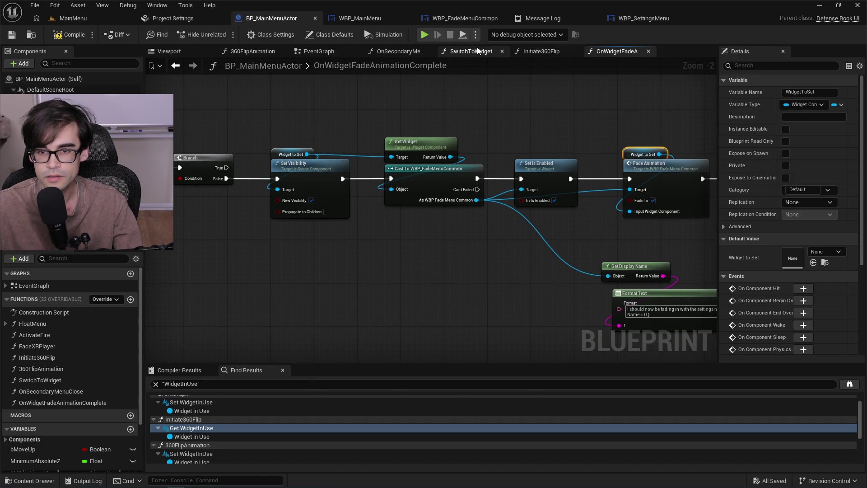
pyautogui.click(479, 51)
pyautogui.click(540, 54)
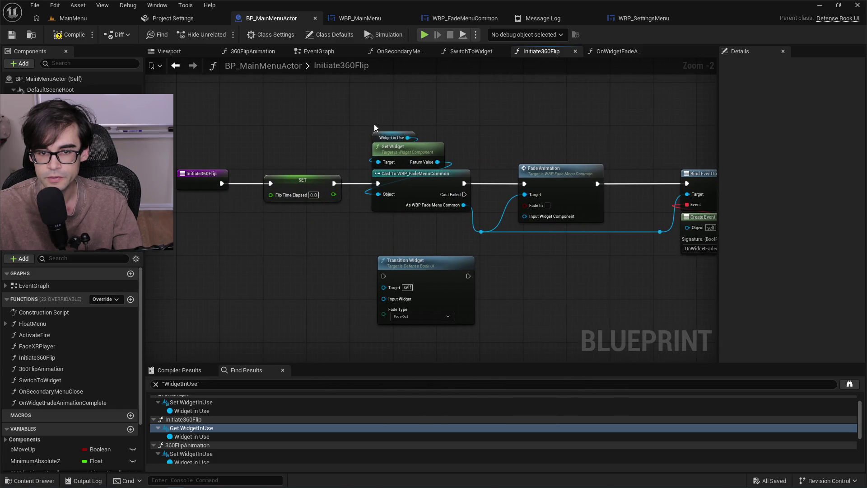
pyautogui.click(371, 136)
pyautogui.hotkey('ctrl', 'c')
pyautogui.click(525, 142)
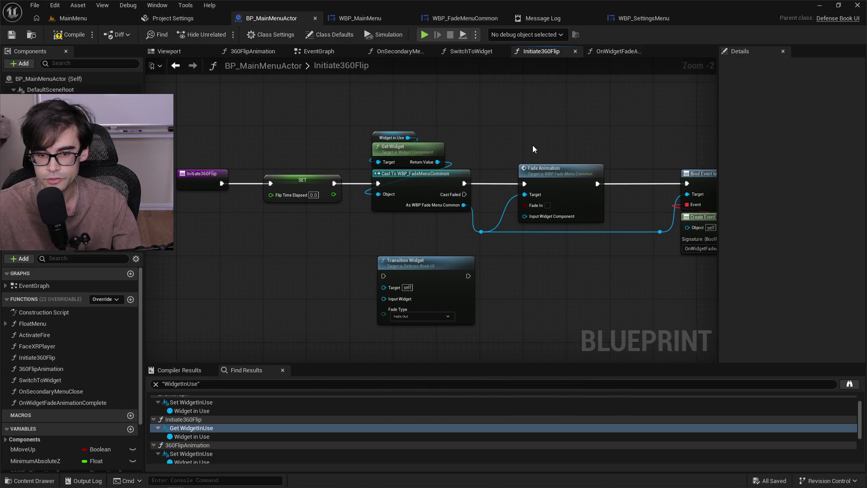
pyautogui.hotkey('ctrl', 'v')
pyautogui.moveTo(565, 148)
pyautogui.mouseDown()
pyautogui.moveTo(552, 194)
pyautogui.moveTo(524, 215)
pyautogui.mouseUp()
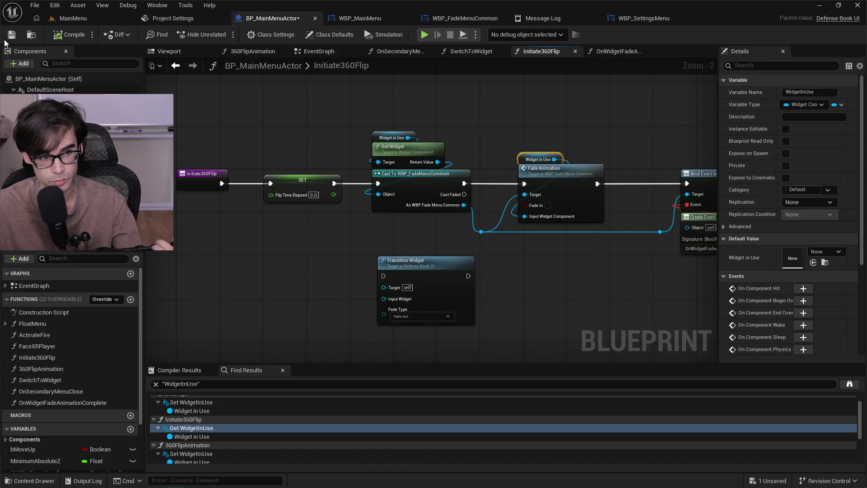
pyautogui.click(19, 36)
pyautogui.click(74, 18)
pyautogui.click(224, 35)
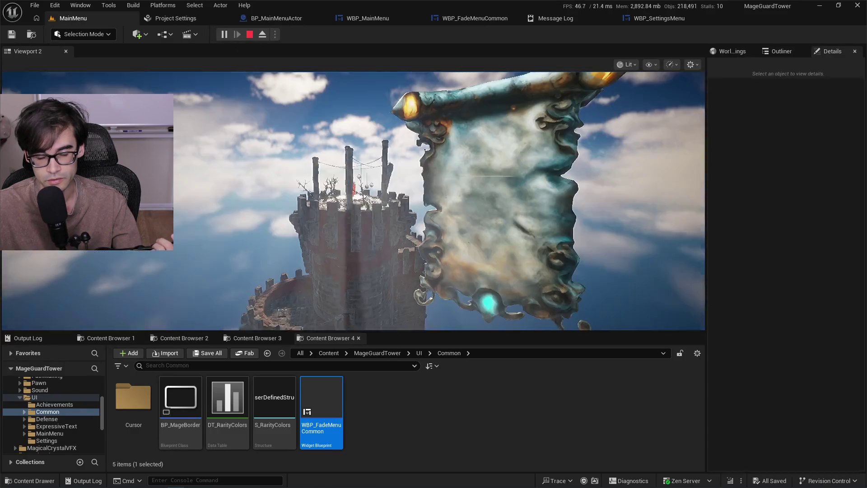
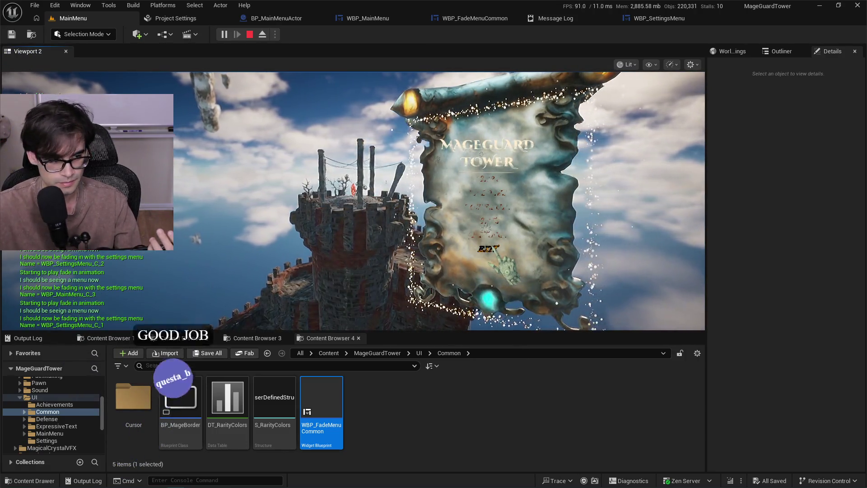
# In the running game, flip the scroll menu to Settings and back to the main menu.
pyautogui.click(476, 235)
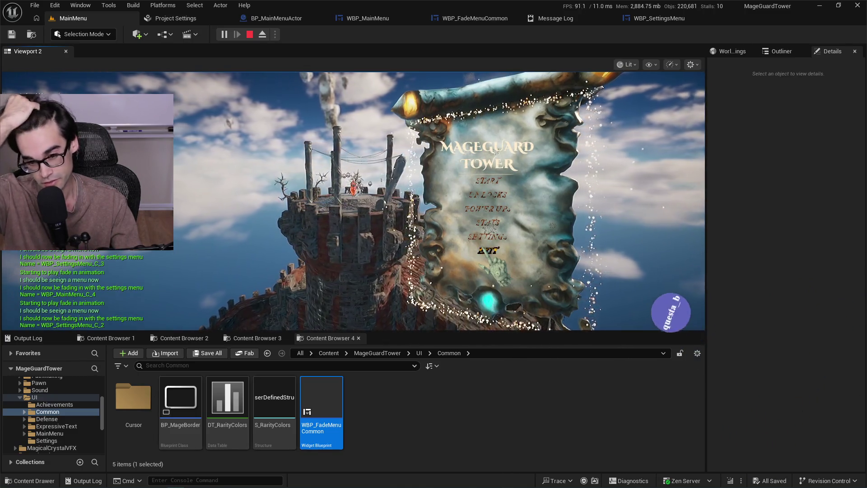
pyautogui.click(491, 242)
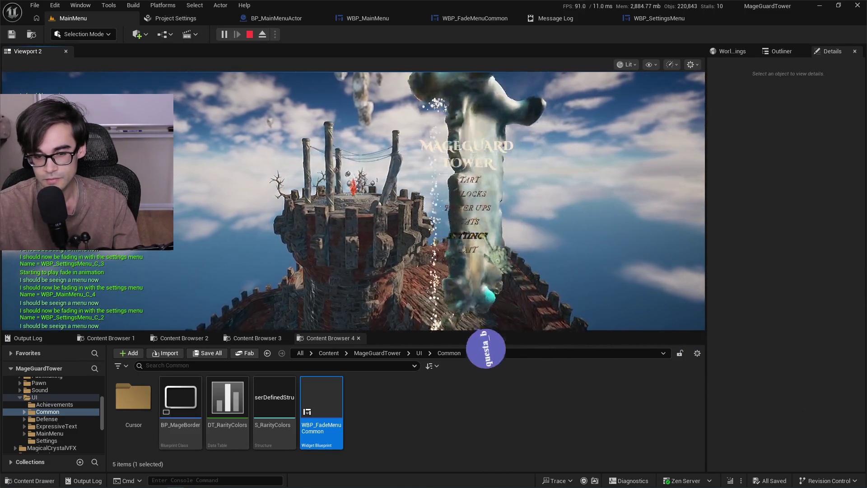
pyautogui.click(487, 247)
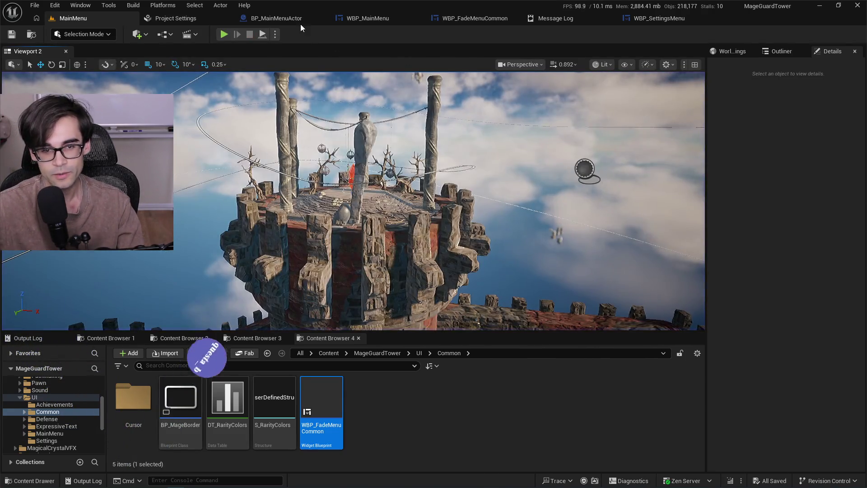
# Bring up BP_MainMenuActor's Initiate360Flip graph, showing the rotation, timer and Transition Widget nodes.
pyautogui.click(300, 21)
pyautogui.moveTo(655, 280); pyautogui.dragTo(325, 280)
pyautogui.moveTo(560, 274)
pyautogui.mouseDown()
pyautogui.moveTo(567, 273)
pyautogui.moveTo(484, 225)
pyautogui.moveTo(554, 164)
pyautogui.mouseUp()
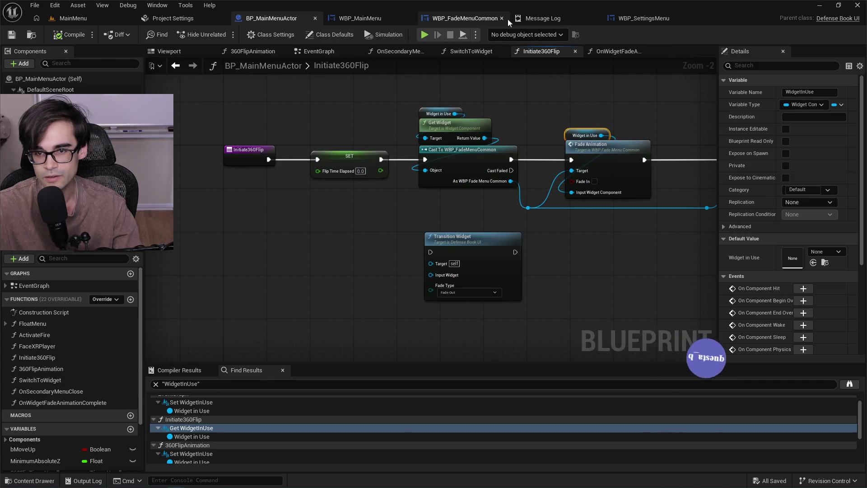
# Look over WBP_SettingsMenu's UpdateResolutionChoices and SetNewResolution graphs, then close it and the Message Log.
pyautogui.click(643, 18)
pyautogui.scroll(-3, 506, 145)
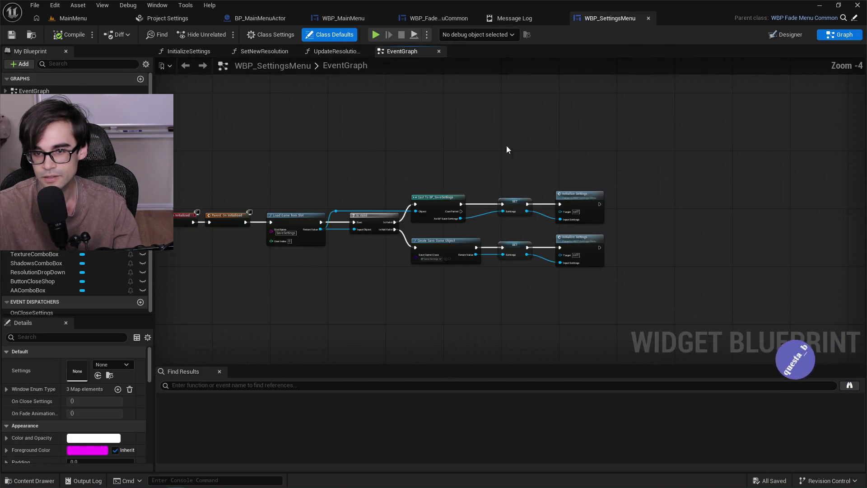
pyautogui.click(336, 51)
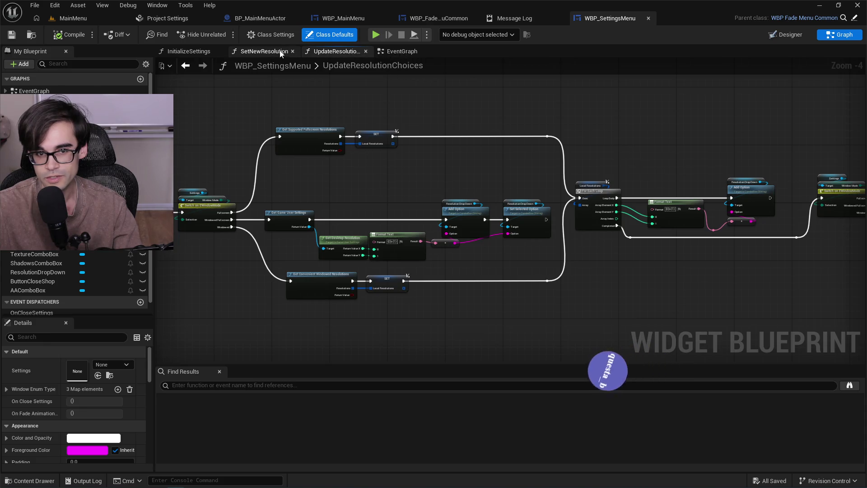
pyautogui.click(264, 51)
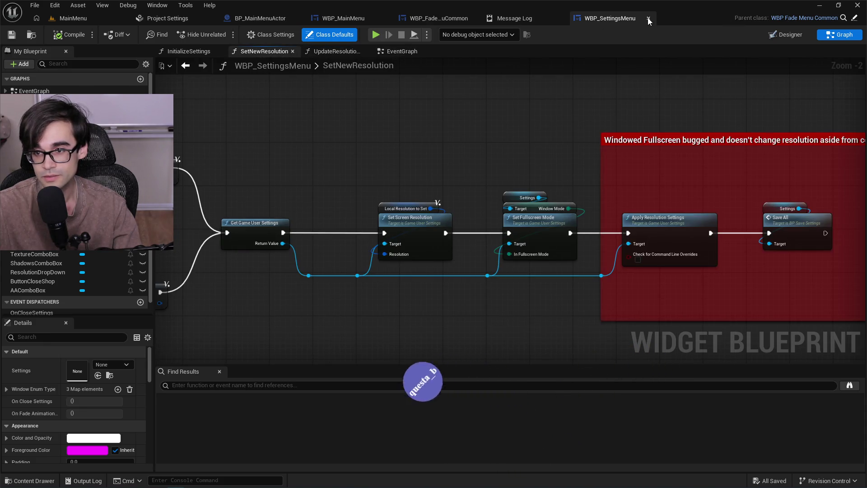
pyautogui.click(648, 18)
pyautogui.click(611, 19)
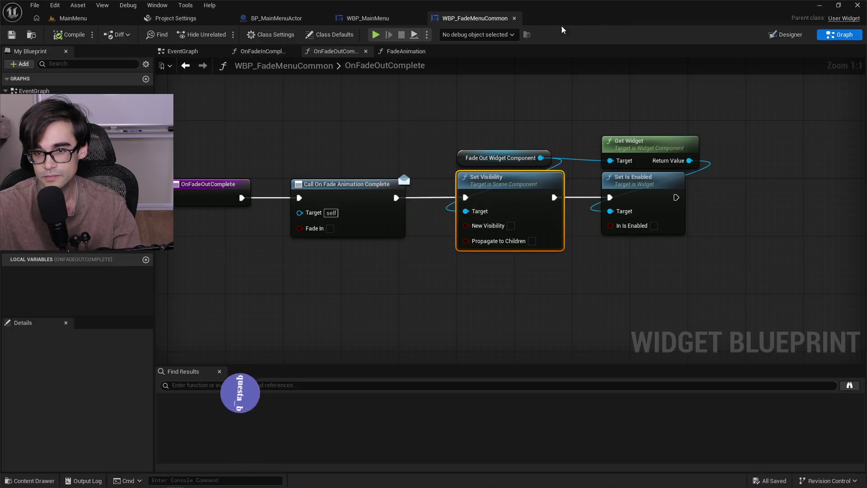
# Delete the Transition Widget node from Initiate360Flip and save BP_MainMenuActor.
pyautogui.moveTo(476, 144)
pyautogui.mouseDown()
pyautogui.moveTo(670, 143)
pyautogui.moveTo(611, 144)
pyautogui.mouseUp()
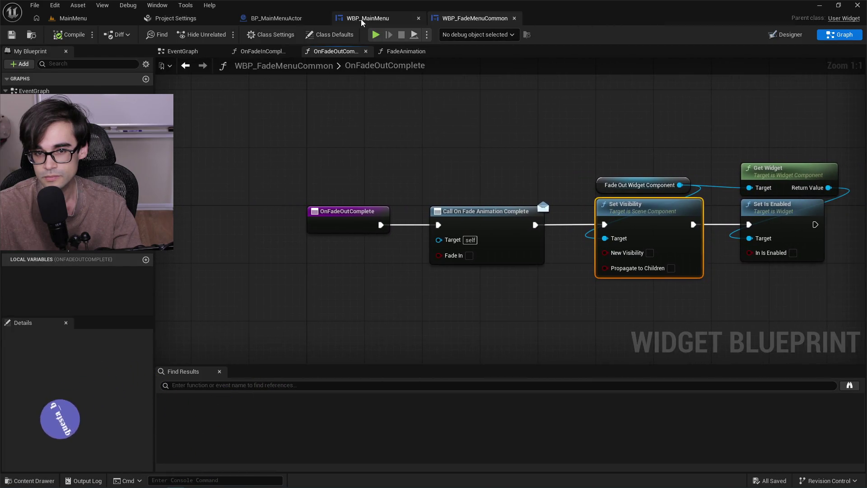
pyautogui.click(361, 19)
pyautogui.click(300, 17)
pyautogui.moveTo(463, 98); pyautogui.dragTo(270, 50)
pyautogui.moveTo(419, 180)
pyautogui.mouseDown()
pyautogui.moveTo(493, 259)
pyautogui.moveTo(284, 205)
pyautogui.mouseUp()
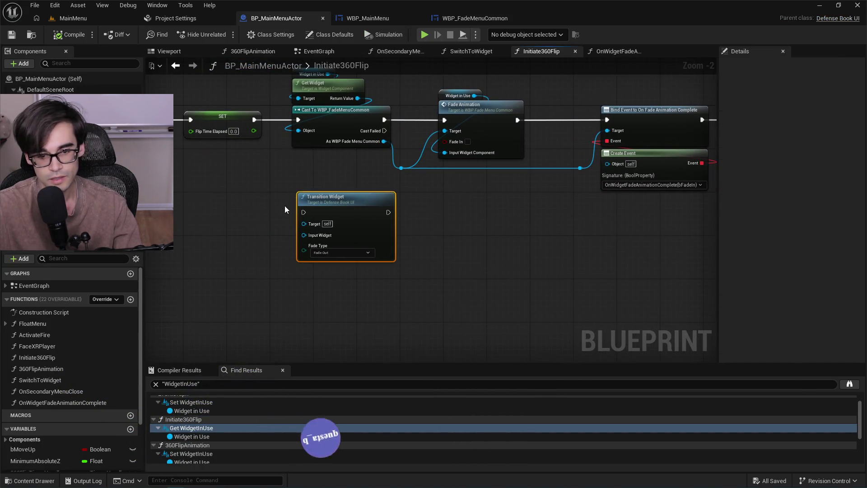
pyautogui.press('Delete')
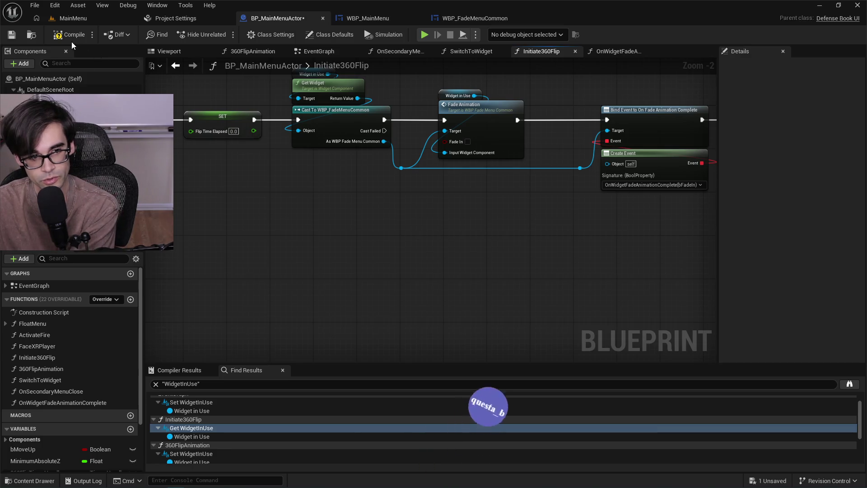
pyautogui.click(12, 38)
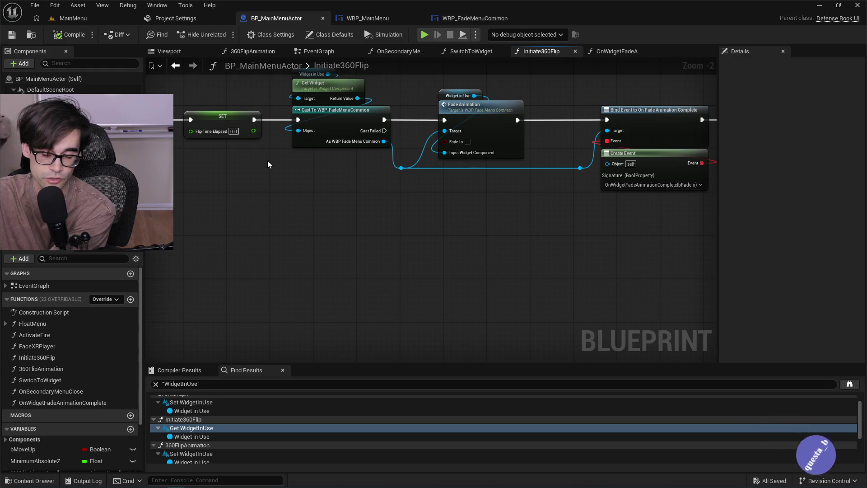
pyautogui.scroll(-2, 381, 170)
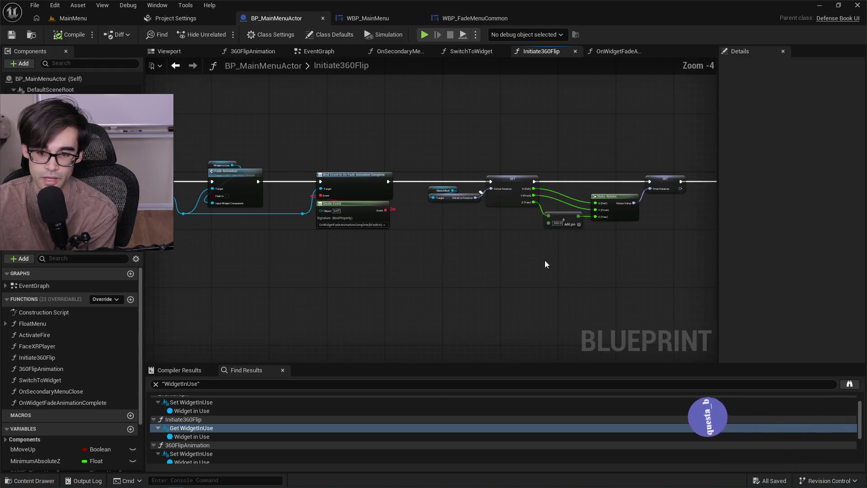
pyautogui.moveTo(545, 264); pyautogui.dragTo(512, 255)
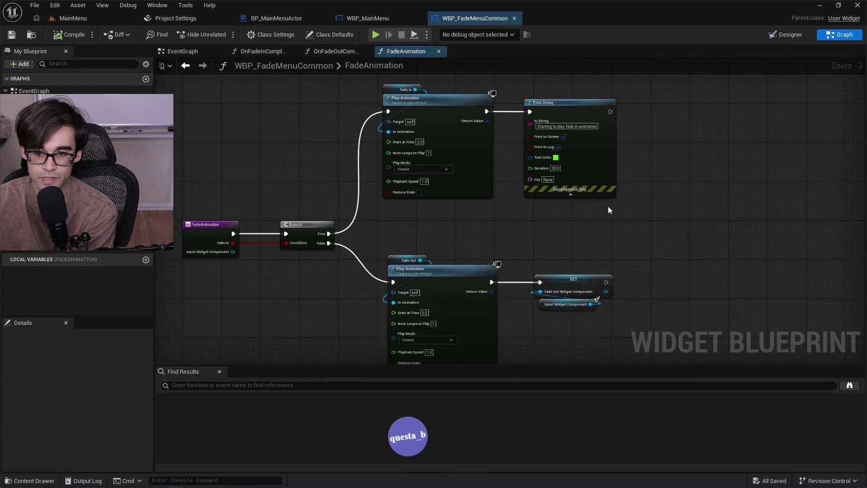
pyautogui.moveTo(608, 206); pyautogui.dragTo(536, 226)
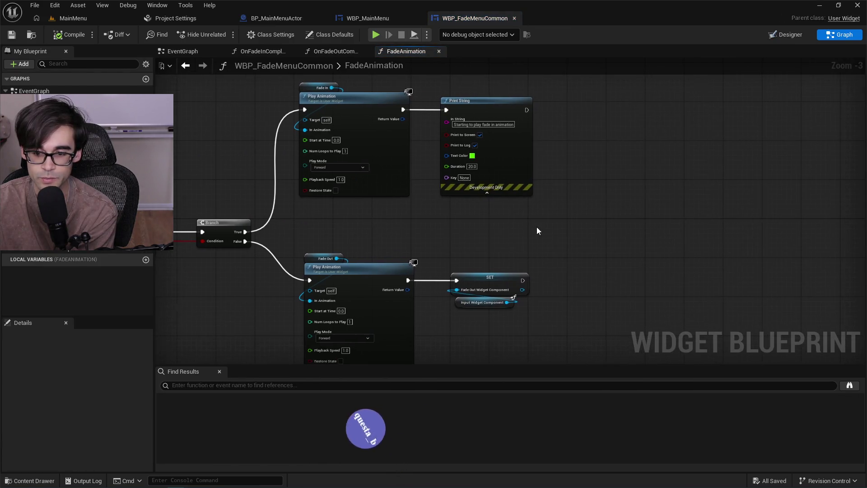
# Delete the debug Print String nodes from WBP_FadeMenuCommon's FadeAnimation and OnFadeInComplete graphs, saving each time.
pyautogui.click(520, 149)
pyautogui.press('Delete')
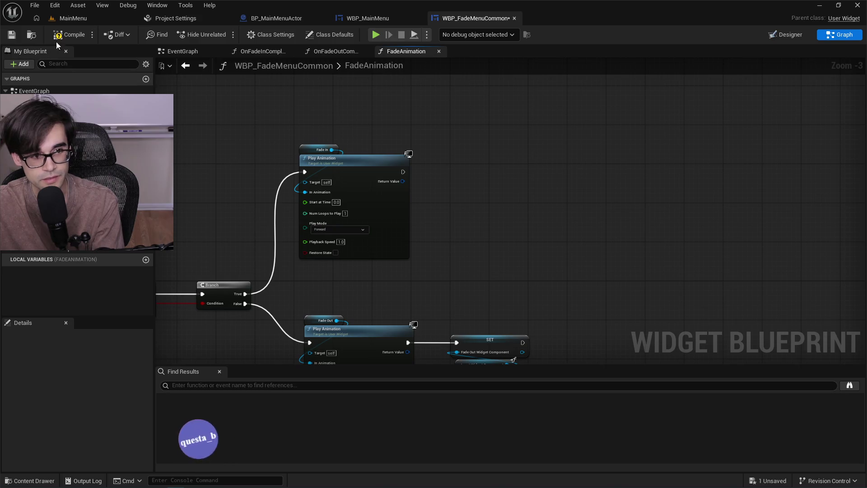
pyautogui.click(12, 35)
pyautogui.click(326, 52)
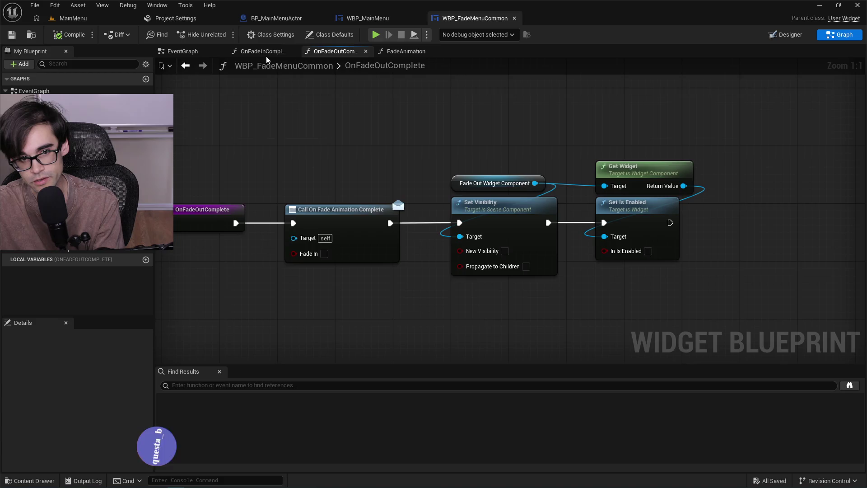
pyautogui.click(261, 52)
pyautogui.click(534, 248)
pyautogui.press('Delete')
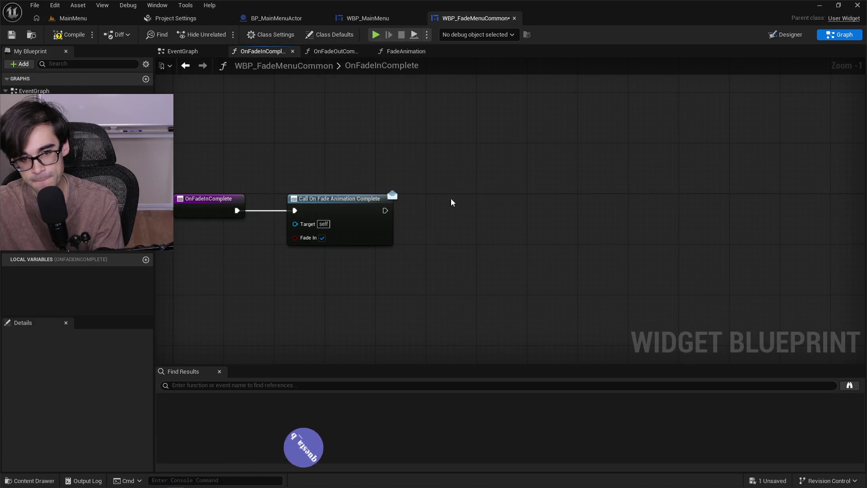
pyautogui.click(12, 35)
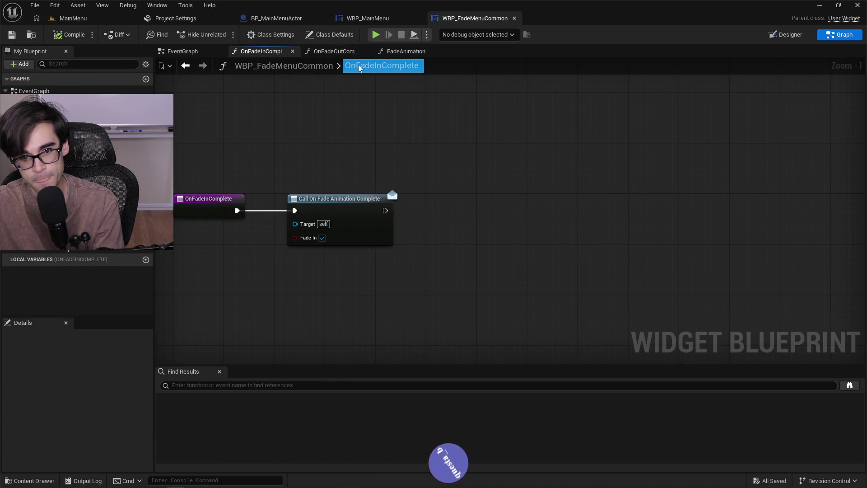
pyautogui.click(334, 51)
pyautogui.click(406, 51)
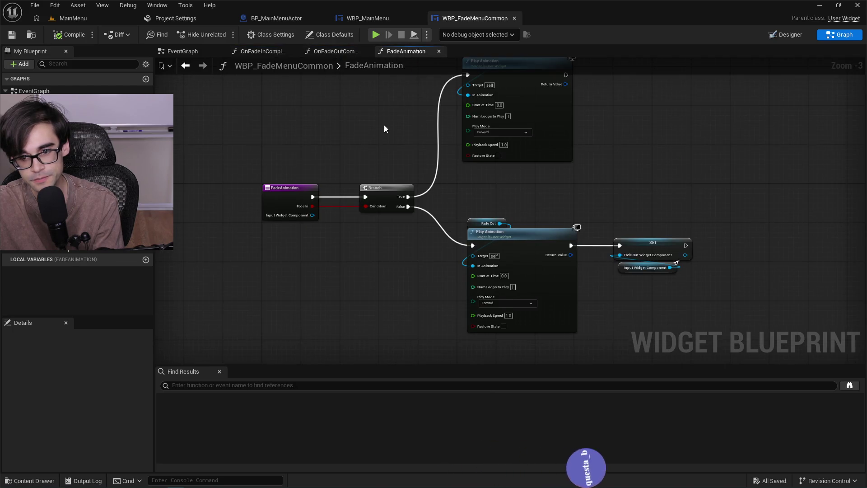
pyautogui.click(183, 51)
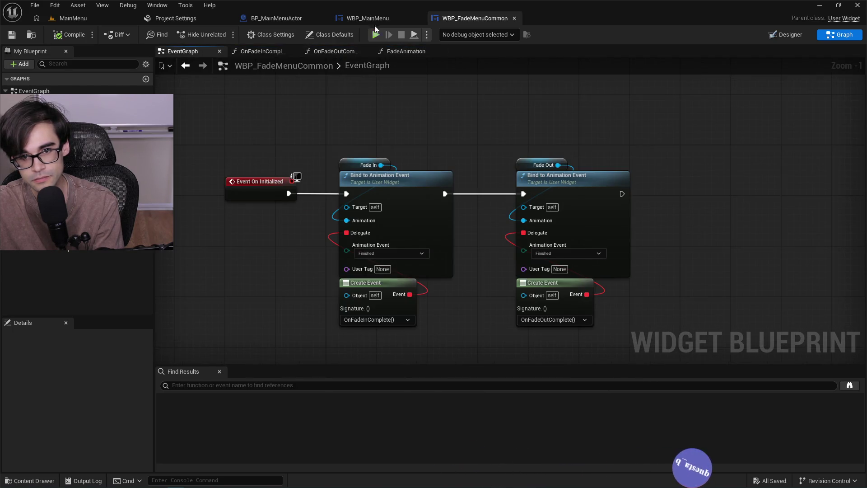
# Delete the Print String, Format Text and Get Display Name nodes from OnWidgetFadeAnimationComplete and save.
pyautogui.click(285, 18)
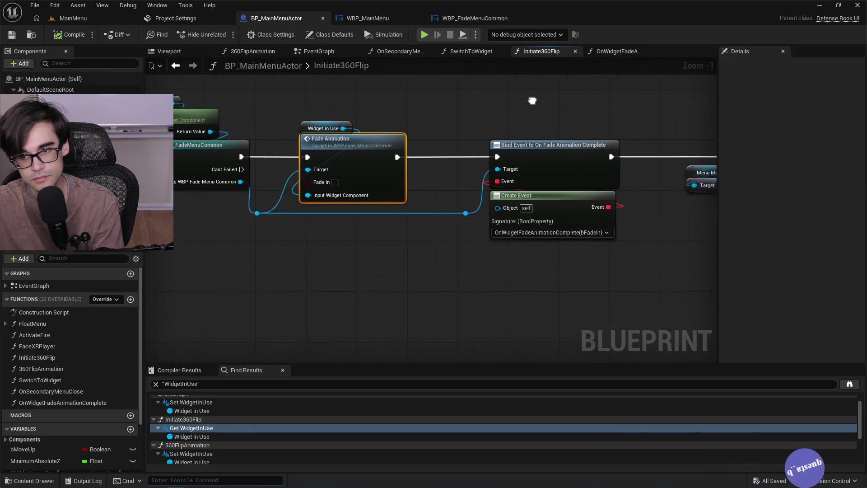
pyautogui.click(617, 52)
pyautogui.moveTo(461, 131); pyautogui.dragTo(619, 216)
pyautogui.click(465, 259)
pyautogui.moveTo(563, 210); pyautogui.dragTo(562, 210)
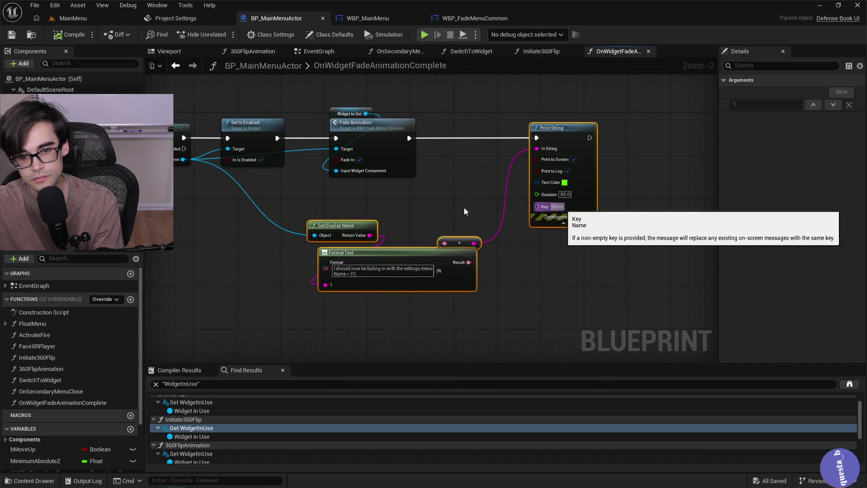
pyautogui.press('Delete')
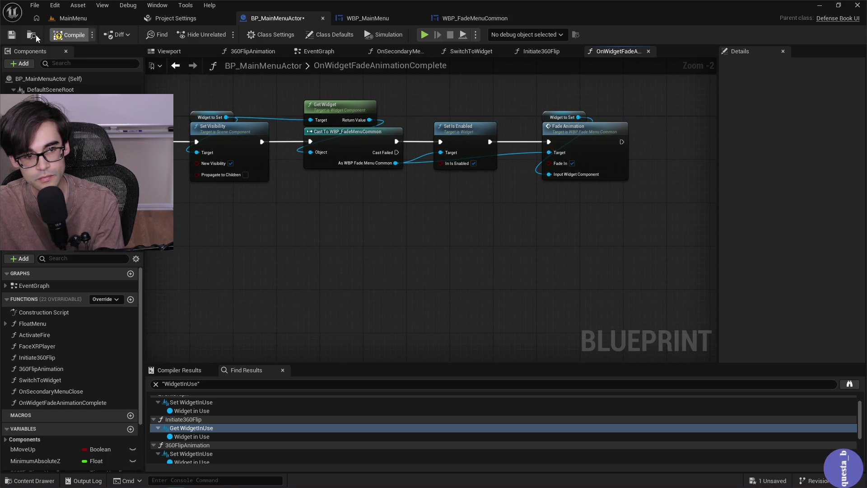
pyautogui.click(13, 37)
pyautogui.click(106, 21)
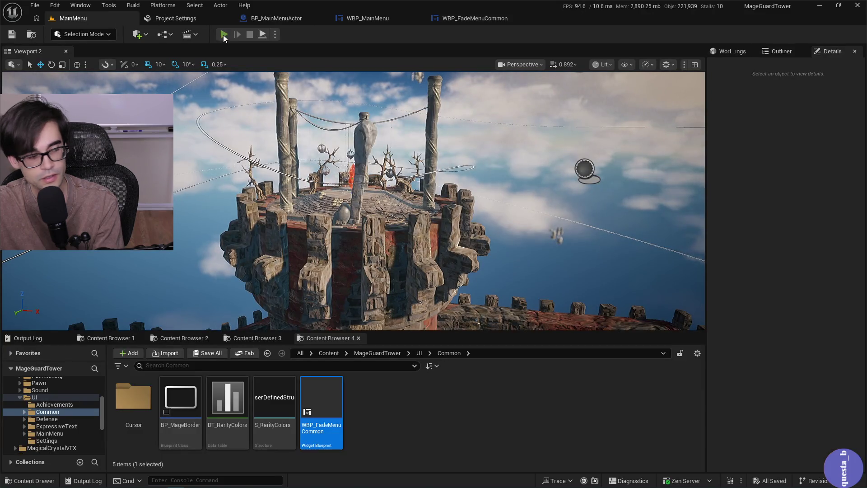
# Play the level and check Settings, Unlocks and crystal-selection pages each return to the main menu.
pyautogui.click(224, 35)
pyautogui.click(496, 243)
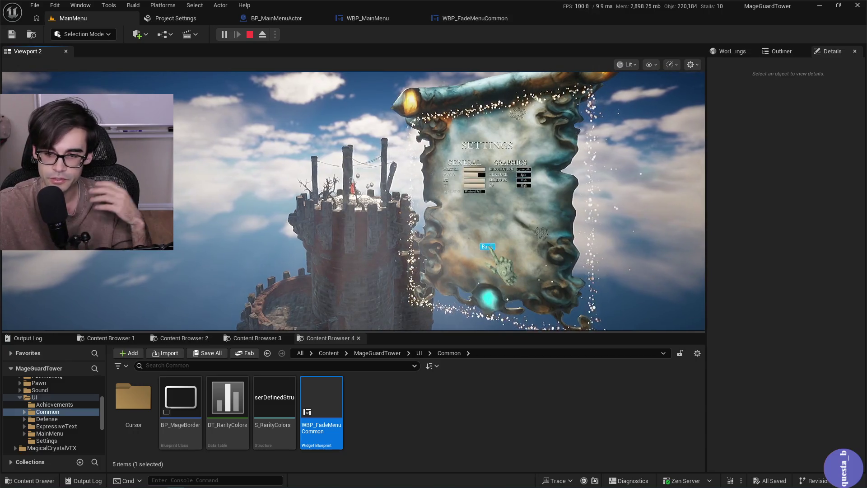
pyautogui.click(491, 239)
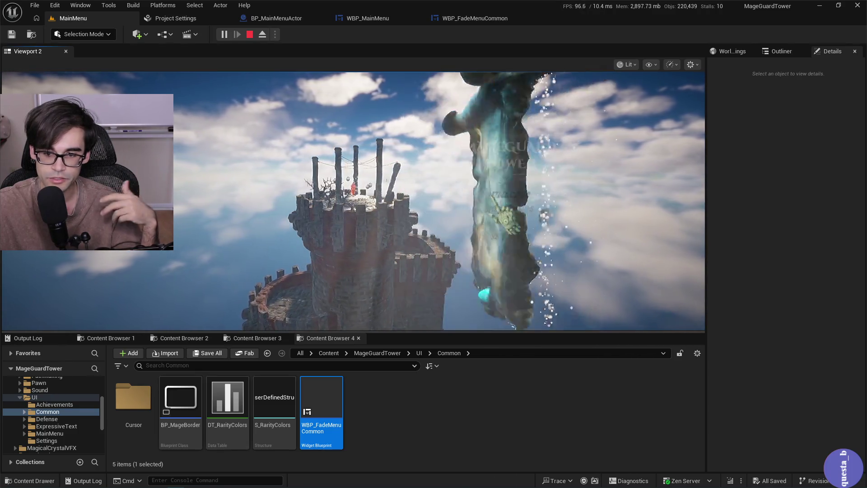
pyautogui.click(487, 253)
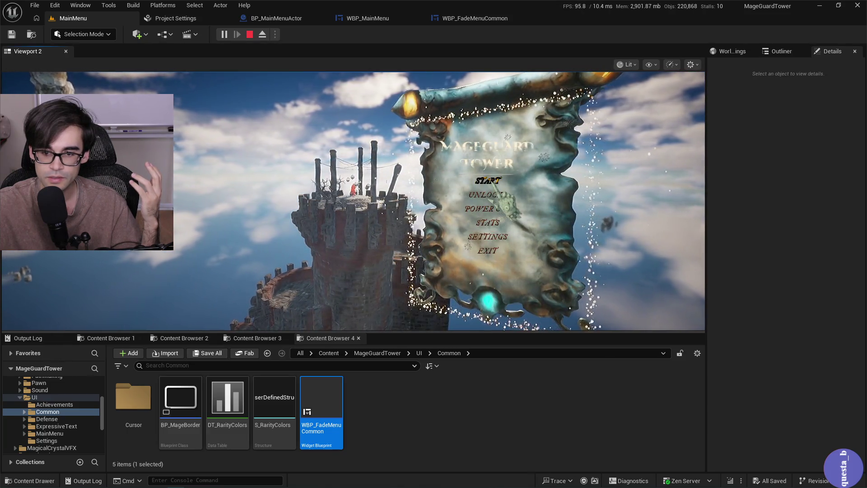
pyautogui.click(497, 185)
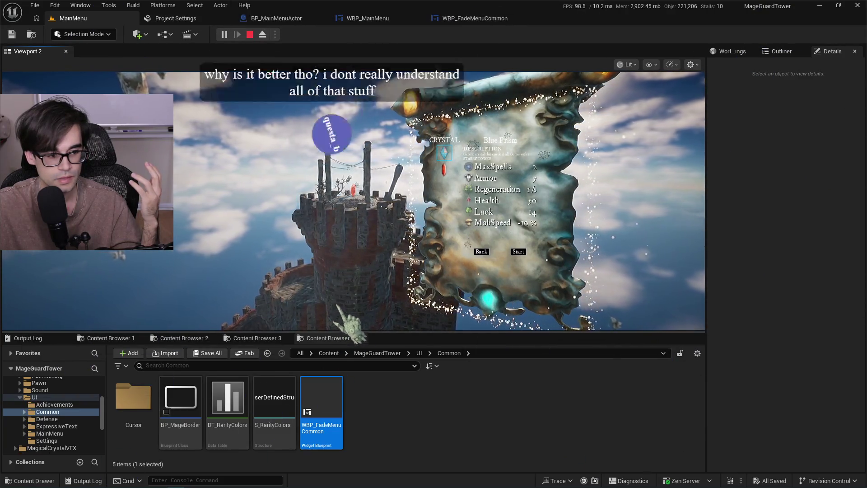
pyautogui.click(477, 252)
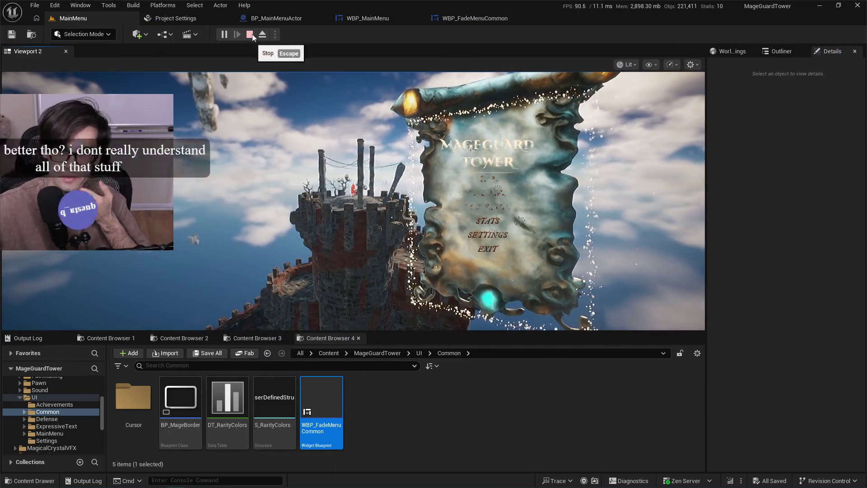
pyautogui.click(250, 35)
pyautogui.click(278, 19)
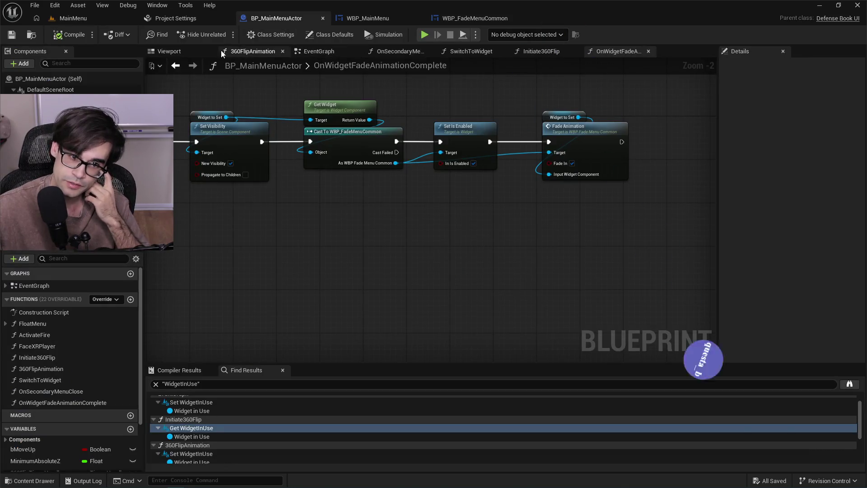
# Inspect the MenuMesh scroll and Widget component Details in the BP_MainMenuActor viewport preview.
pyautogui.click(217, 51)
pyautogui.moveTo(452, 211)
pyautogui.mouseDown()
pyautogui.moveTo(472, 237)
pyautogui.moveTo(448, 259)
pyautogui.moveTo(450, 274)
pyautogui.mouseUp()
pyautogui.click(449, 277)
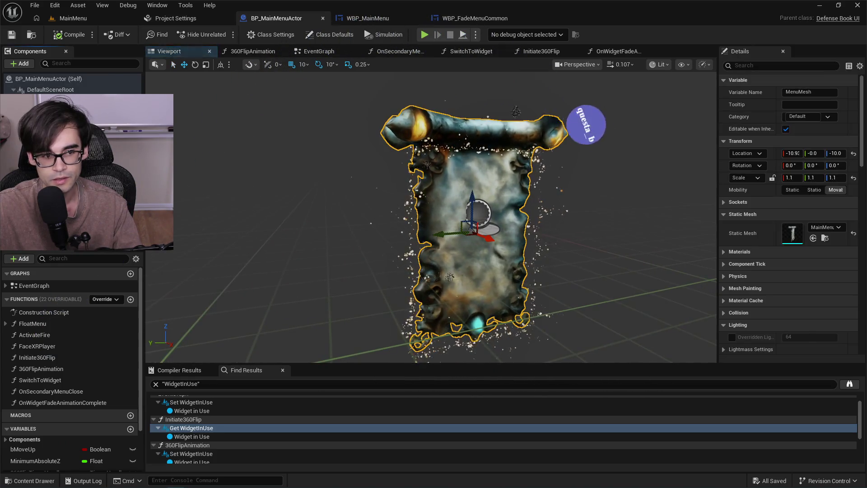
pyautogui.click(322, 173)
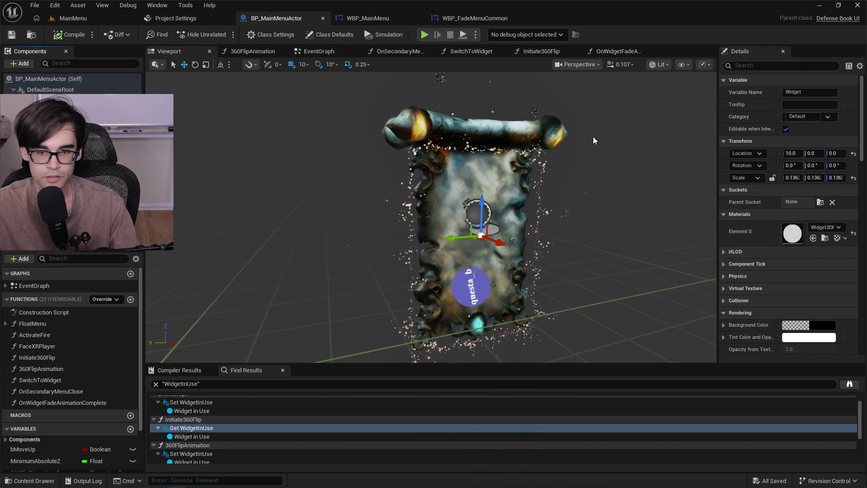
pyautogui.scroll(-5, 760, 240)
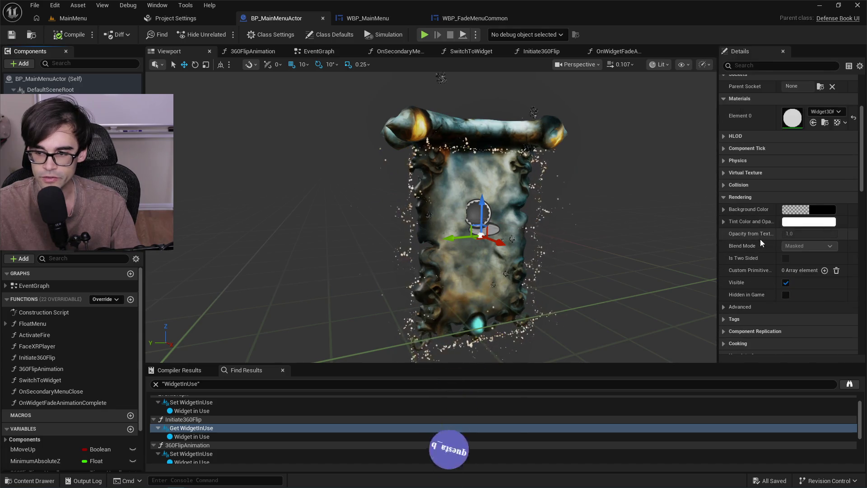
pyautogui.click(461, 135)
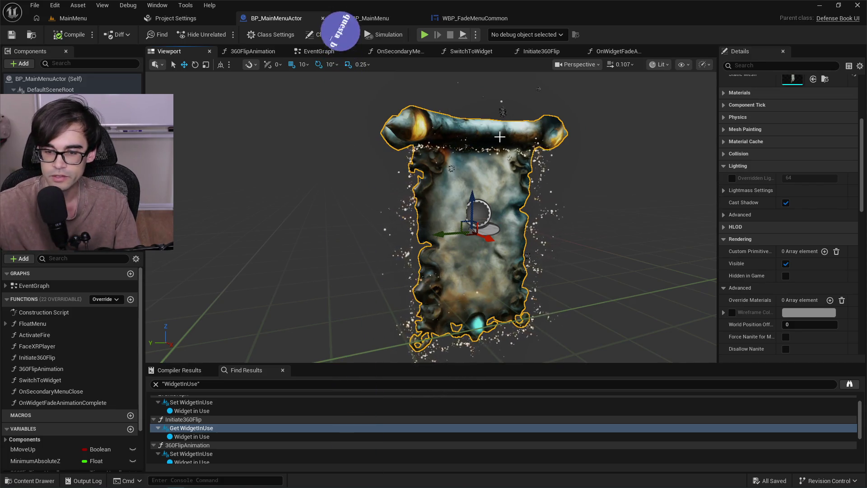
pyautogui.scroll(5, 808, 226)
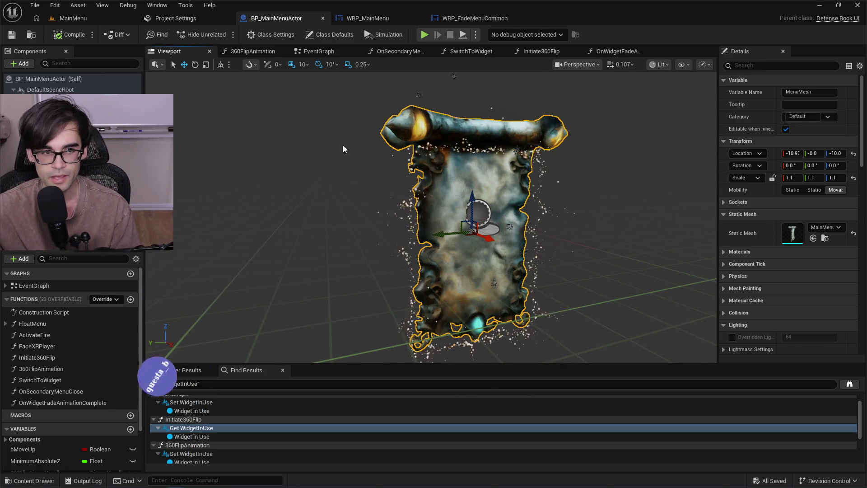
pyautogui.click(95, 21)
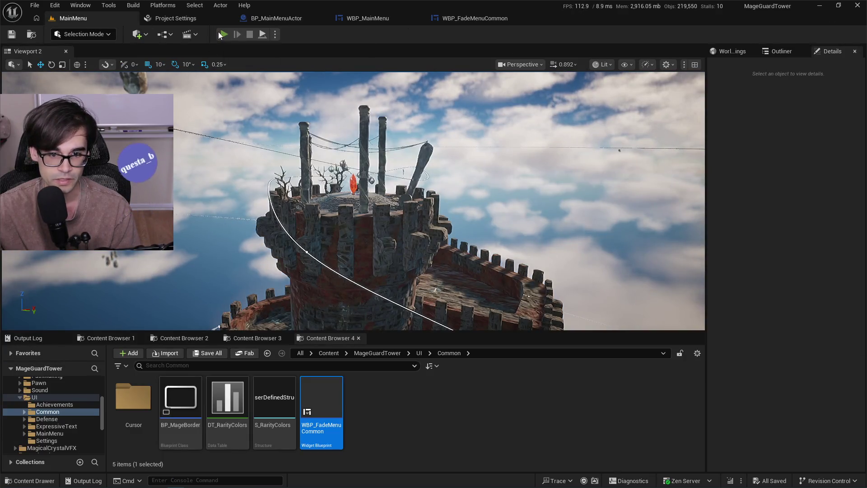
# Play the MainMenu level with the viewport enlarged over the content browser, then stop.
pyautogui.click(220, 35)
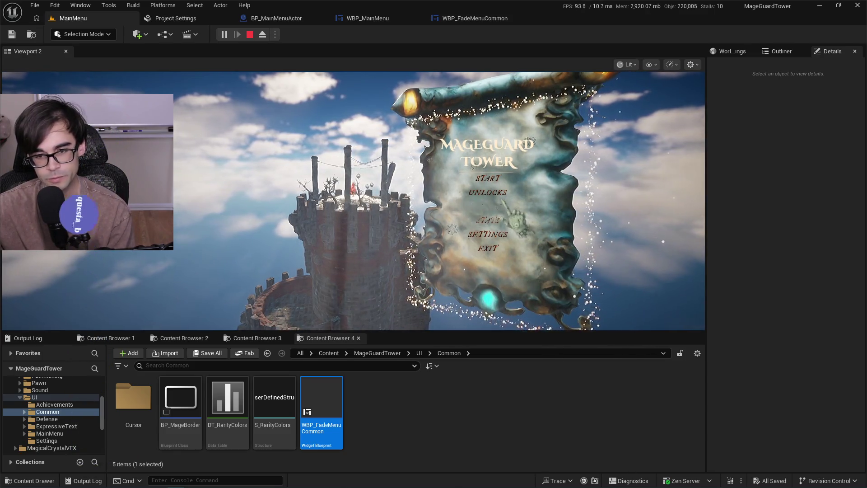
pyautogui.moveTo(544, 332); pyautogui.dragTo(545, 387)
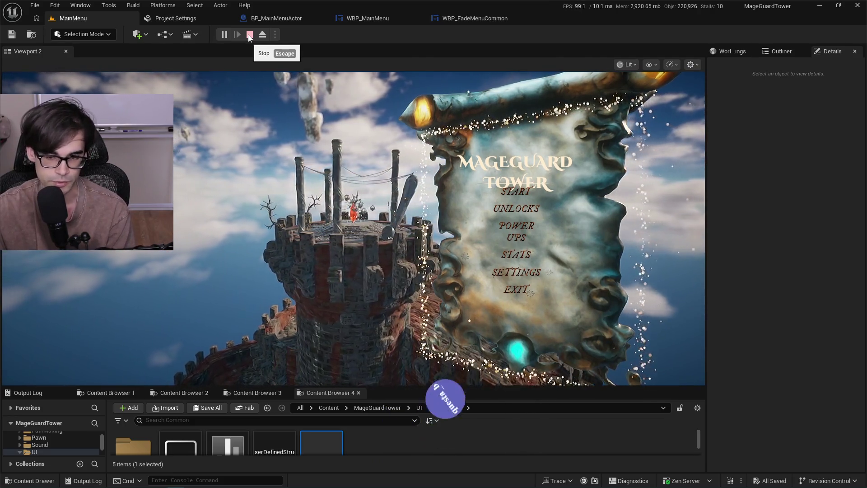
pyautogui.click(249, 35)
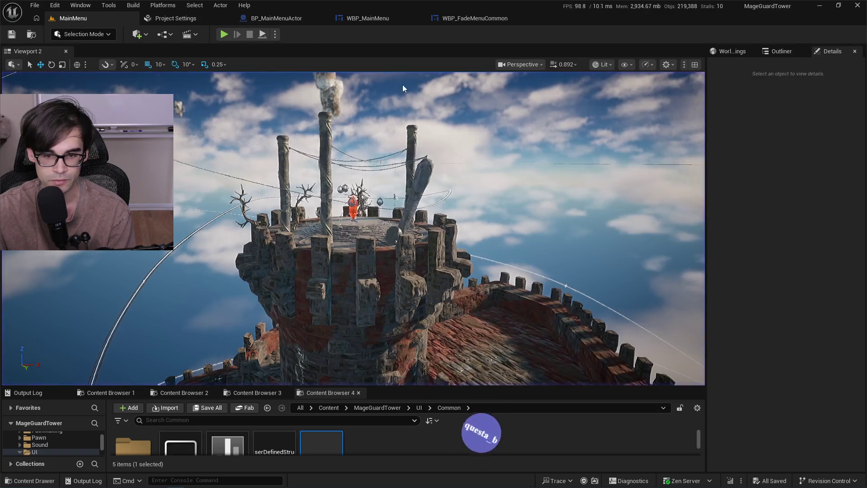
pyautogui.click(288, 21)
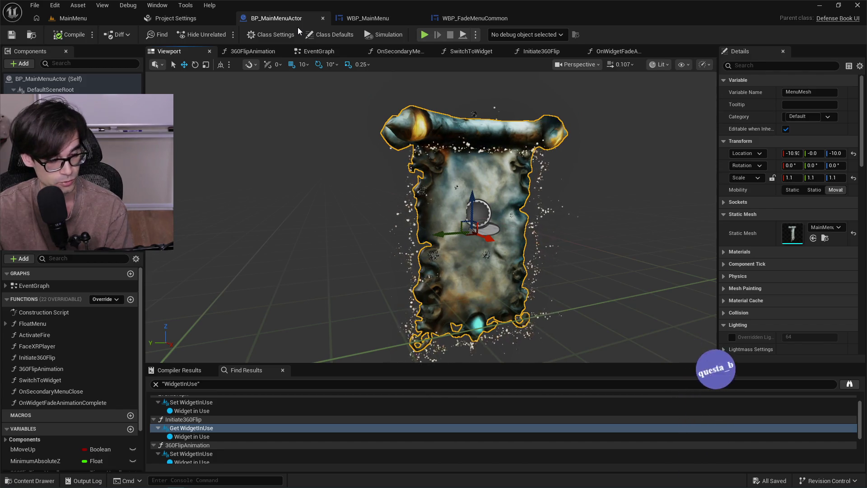
# Orbit around the scroll in the actor preview and inspect the FX_Fire and MenuMesh components.
pyautogui.moveTo(420, 219)
pyautogui.mouseDown()
pyautogui.moveTo(406, 212)
pyautogui.moveTo(447, 221)
pyautogui.moveTo(429, 225)
pyautogui.mouseUp()
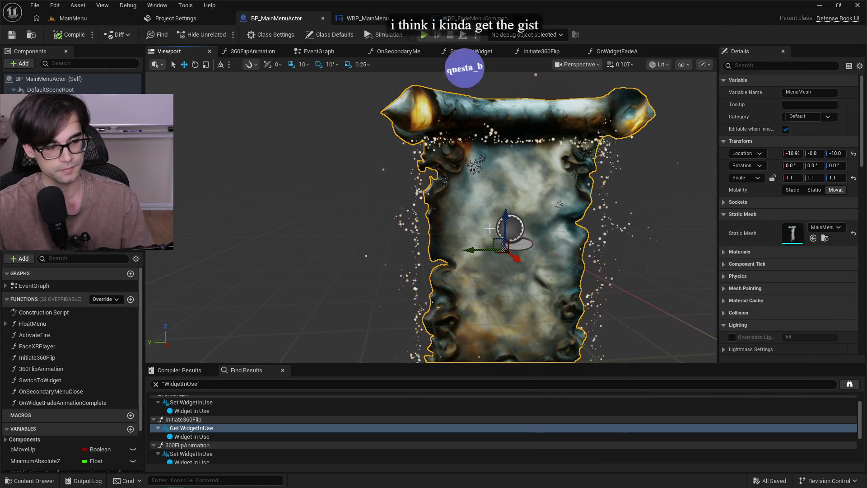
pyautogui.moveTo(489, 228); pyautogui.dragTo(469, 228)
pyautogui.moveTo(595, 194)
pyautogui.mouseDown()
pyautogui.moveTo(587, 194)
pyautogui.moveTo(595, 193)
pyautogui.mouseUp()
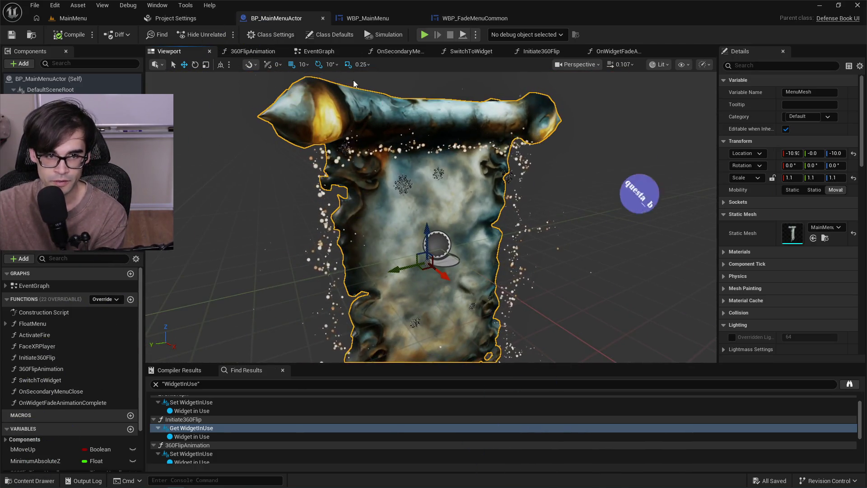
pyautogui.click(68, 121)
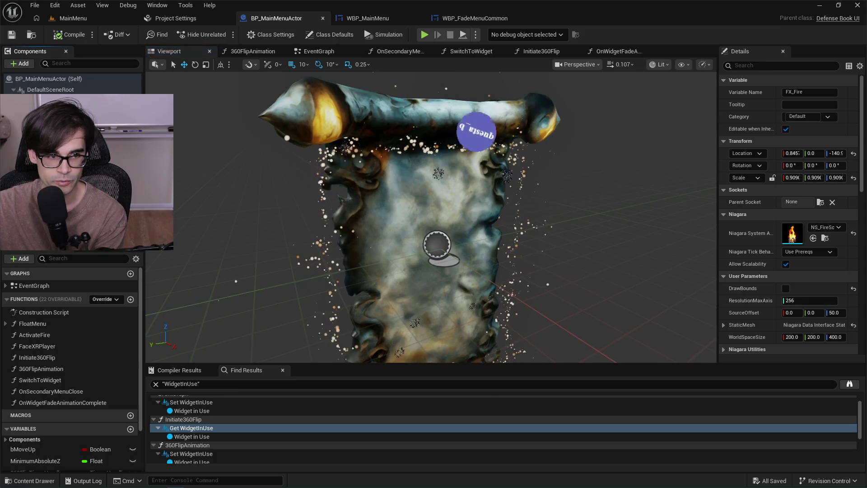
pyautogui.click(67, 100)
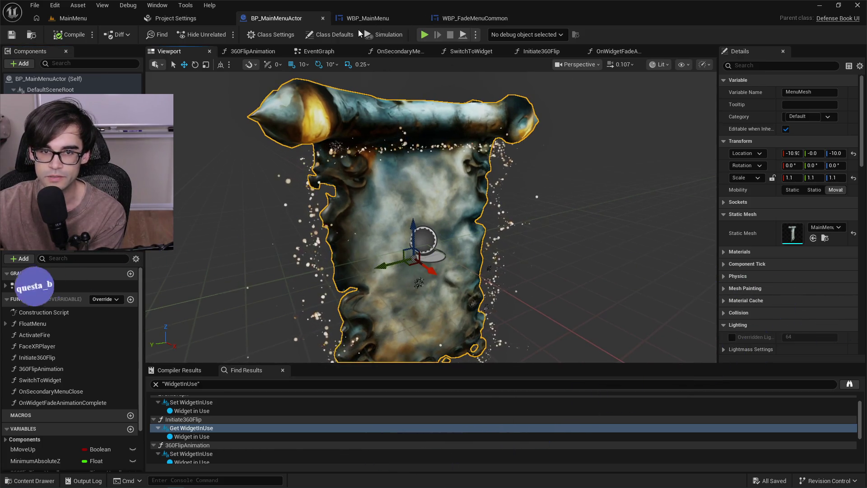
pyautogui.click(365, 21)
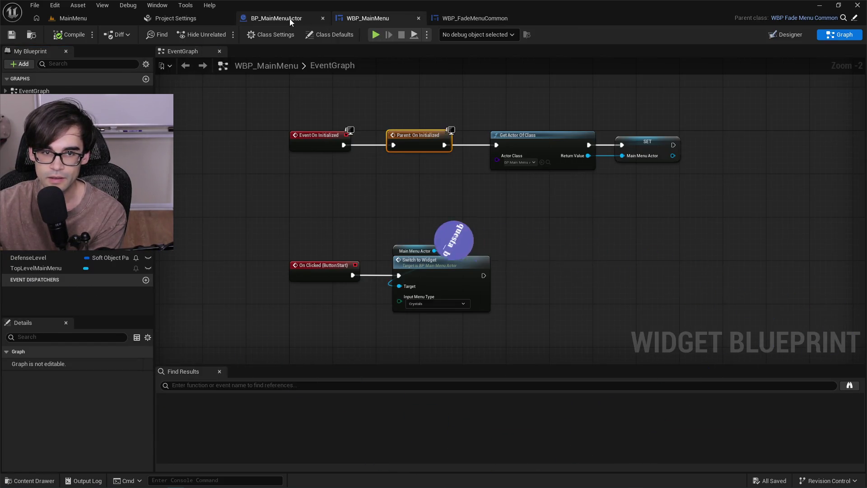
# Review the BP_MainMenuActor, WBP_MainMenu, WBP_FadeMenuCommon and project settings tabs.
pyautogui.click(289, 19)
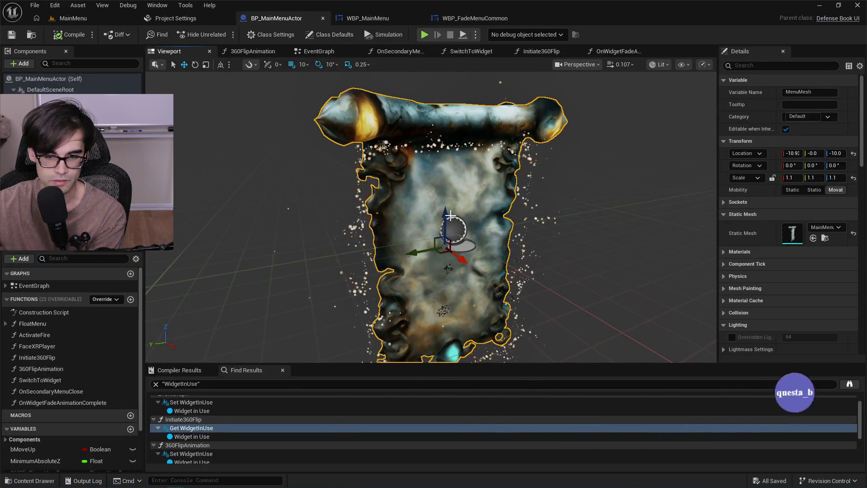
pyautogui.click(389, 20)
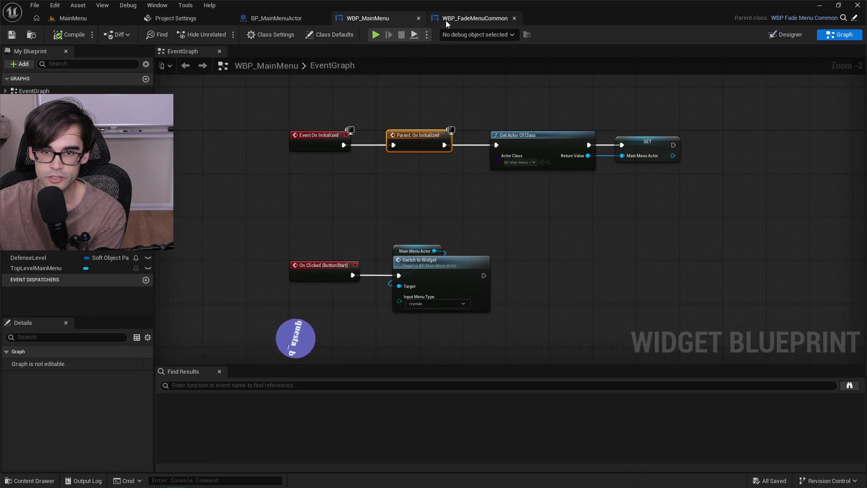
pyautogui.click(459, 20)
pyautogui.click(382, 22)
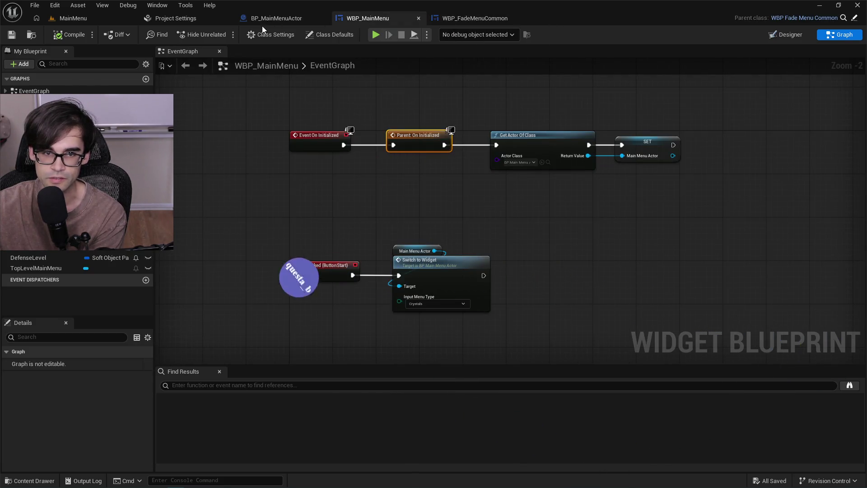
pyautogui.click(270, 21)
pyautogui.click(210, 24)
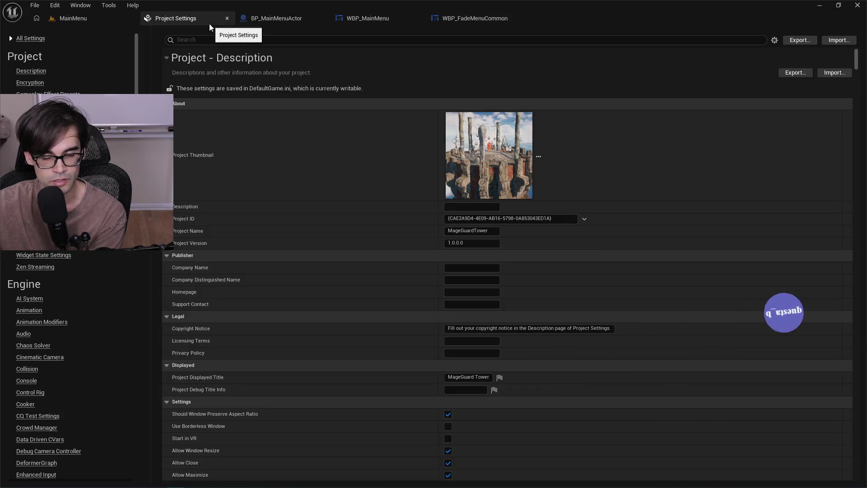
pyautogui.click(270, 19)
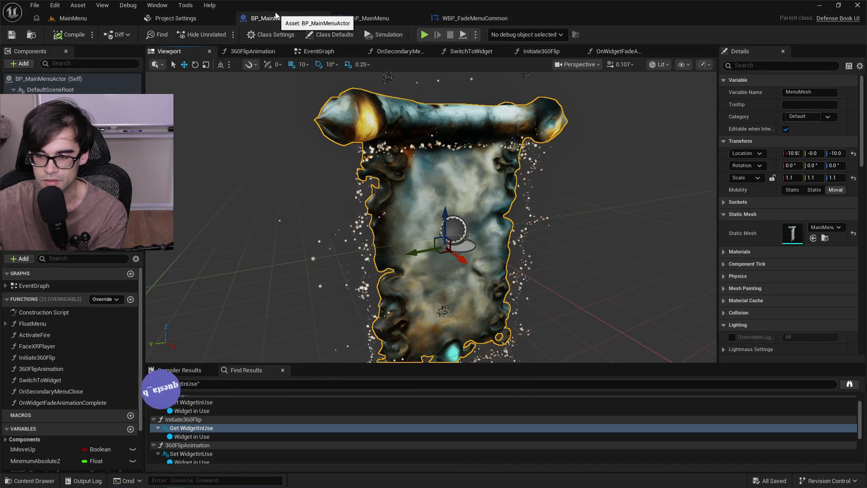
pyautogui.click(371, 20)
pyautogui.click(271, 19)
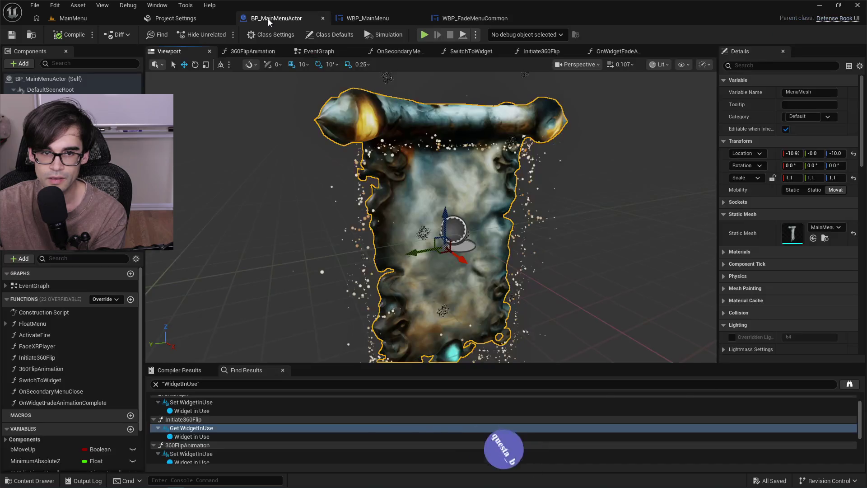
# Recheck the WBP_MainMenu and WBP_FadeMenuCommon event graphs, then play MainMenu in the editor.
pyautogui.click(386, 21)
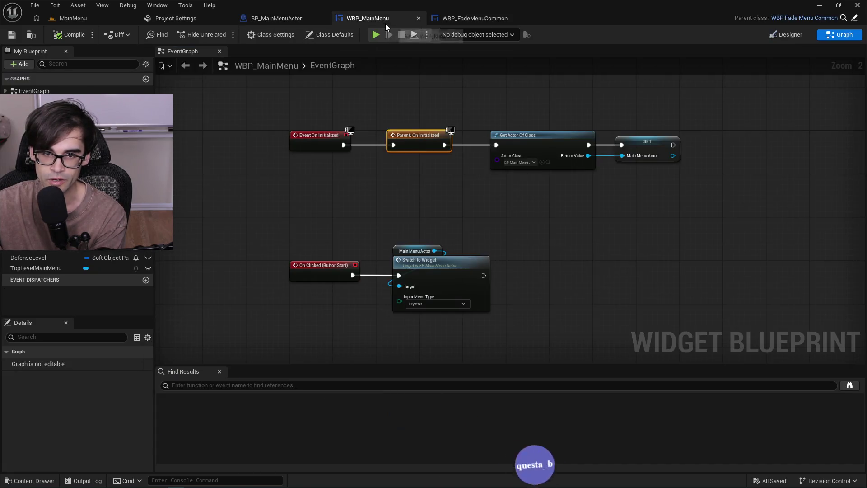
pyautogui.click(487, 19)
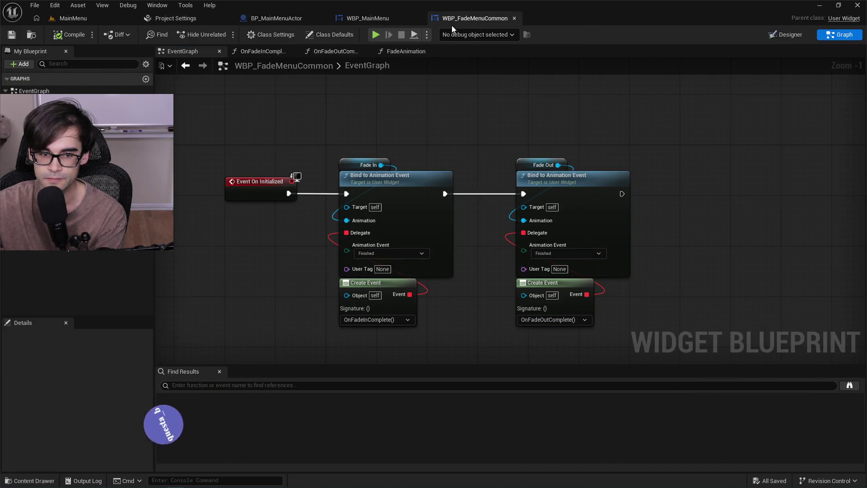
pyautogui.click(358, 20)
pyautogui.click(270, 18)
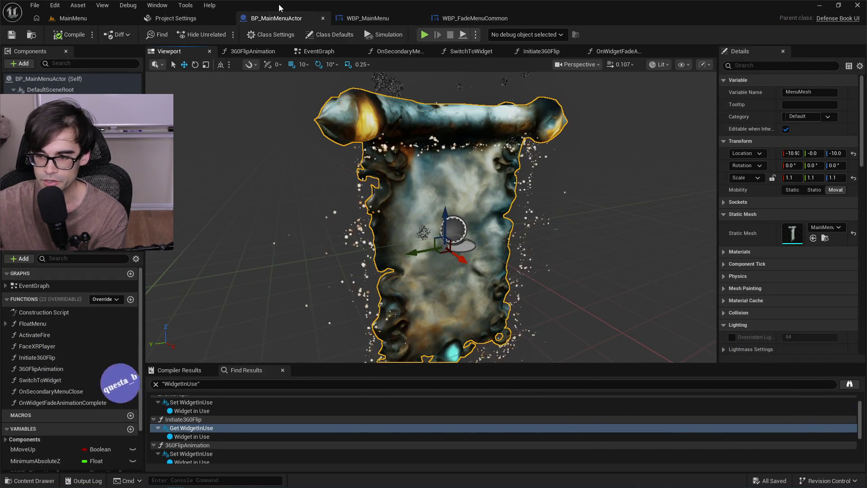
pyautogui.click(364, 19)
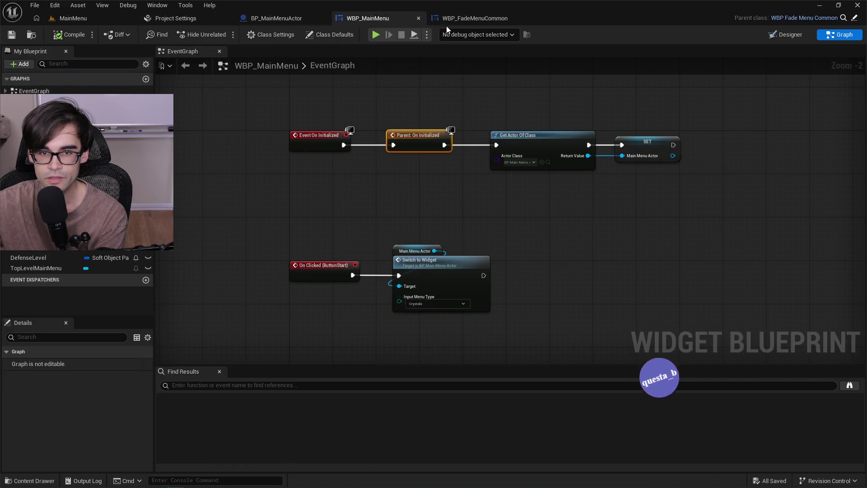
pyautogui.click(133, 19)
pyautogui.click(223, 35)
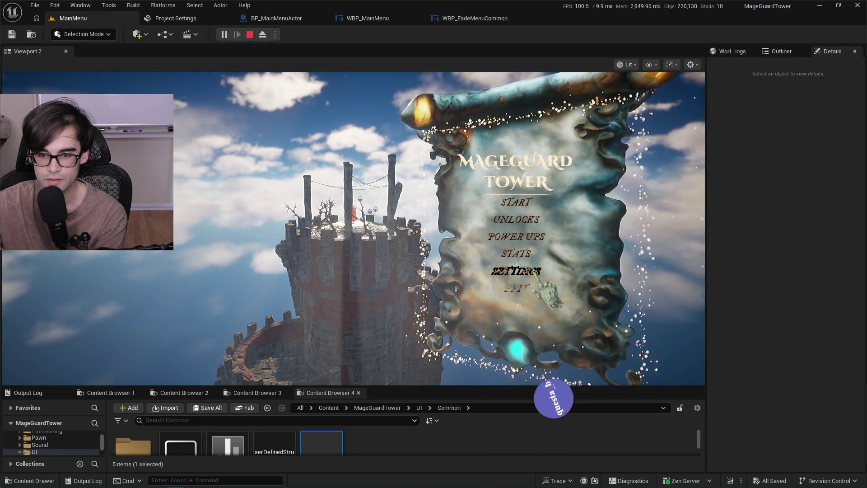
# Open Settings in the running game, stop it, and relaunch as a standalone preview window.
pyautogui.click(535, 271)
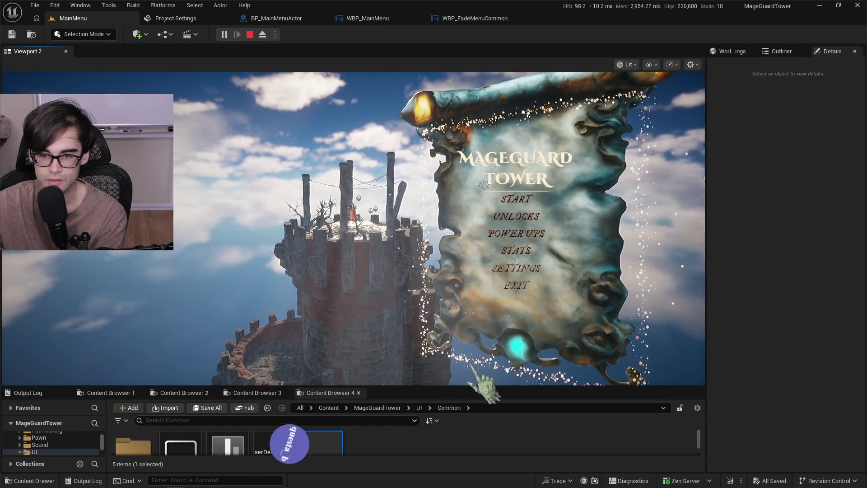
pyautogui.moveTo(468, 387)
pyautogui.mouseDown()
pyautogui.moveTo(470, 271)
pyautogui.moveTo(496, 289)
pyautogui.moveTo(505, 397)
pyautogui.mouseUp()
pyautogui.click(248, 36)
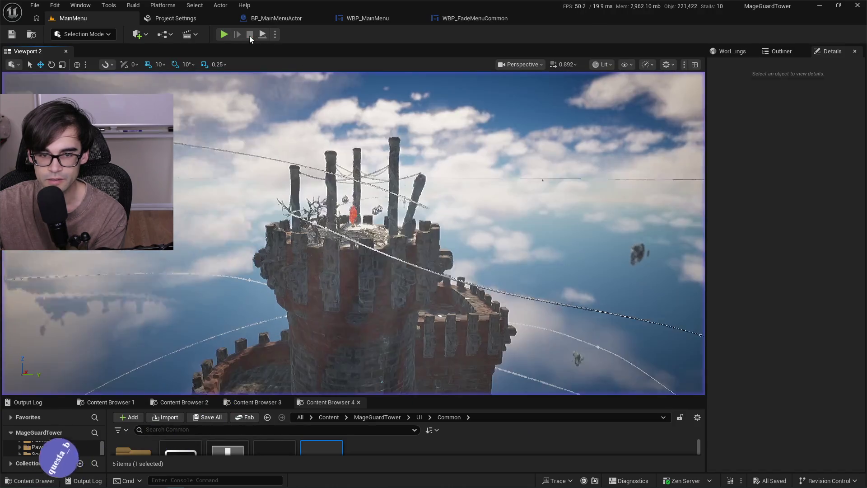
pyautogui.click(275, 35)
pyautogui.click(344, 80)
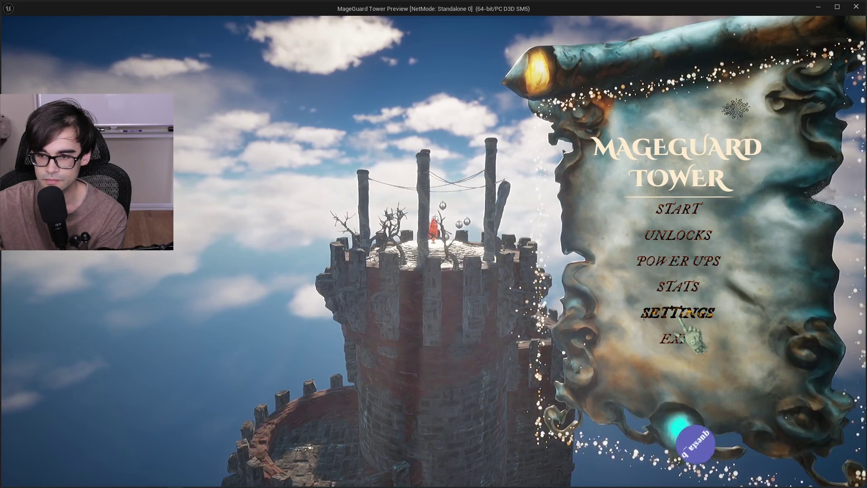
# In the standalone game, view Settings, start with Red Prism, place a Fireball tower, then exit.
pyautogui.click(688, 335)
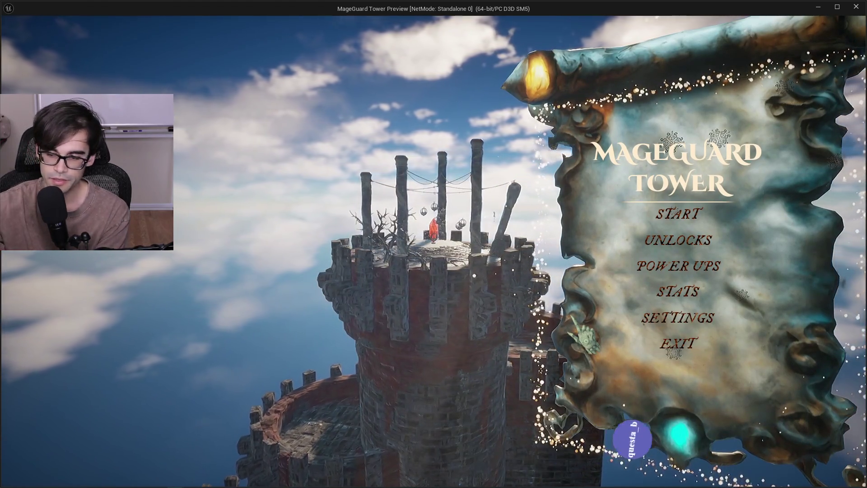
pyautogui.click(677, 214)
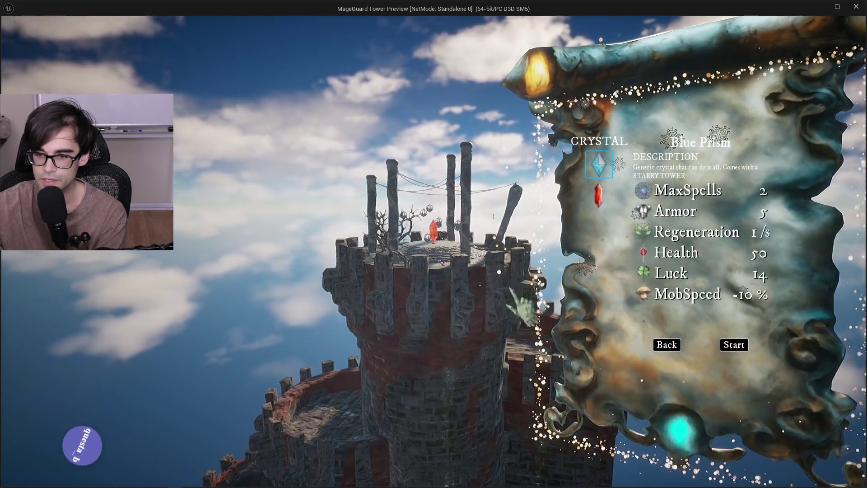
pyautogui.click(599, 195)
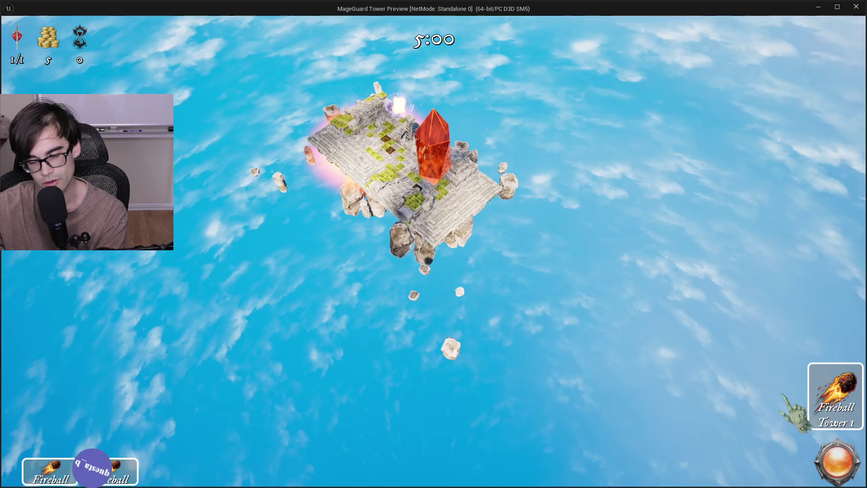
pyautogui.moveTo(853, 397)
pyautogui.mouseDown()
pyautogui.moveTo(838, 331)
pyautogui.moveTo(793, 272)
pyautogui.moveTo(534, 271)
pyautogui.moveTo(490, 312)
pyautogui.mouseUp()
pyautogui.scroll(3, 452, 293)
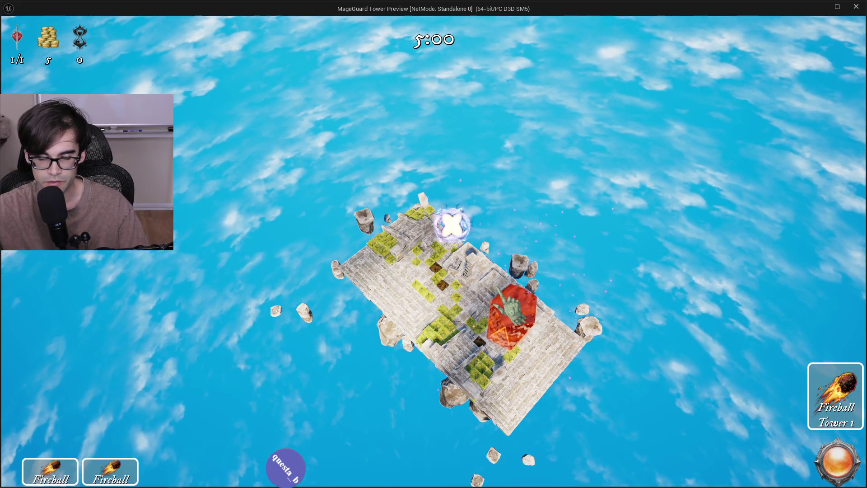
pyautogui.press('Escape')
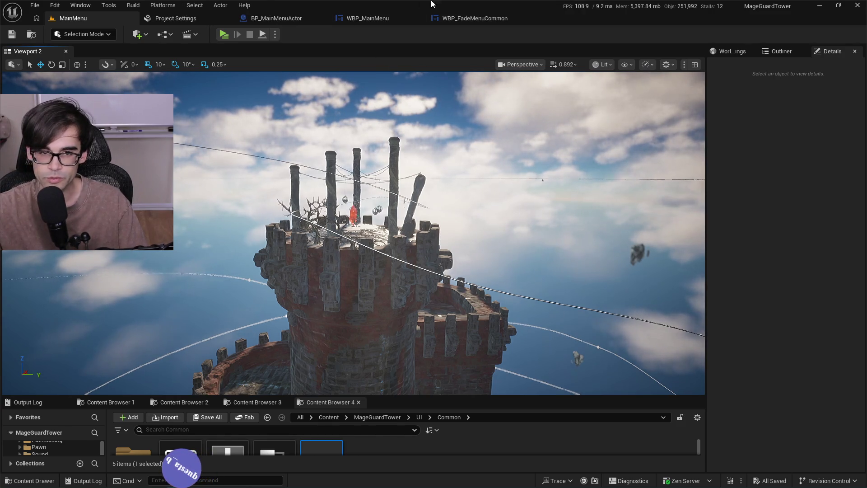
# Glance over the WBP_MainMenu and WBP_FadeMenuCommon graphs, then return to BP_MainMenuActor's scroll mesh preview.
pyautogui.click(372, 19)
pyautogui.click(475, 19)
pyautogui.click(378, 21)
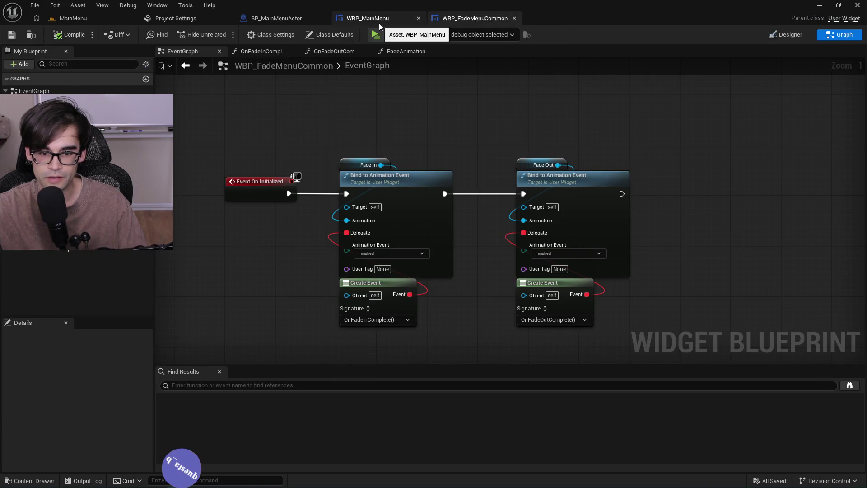
pyautogui.click(284, 20)
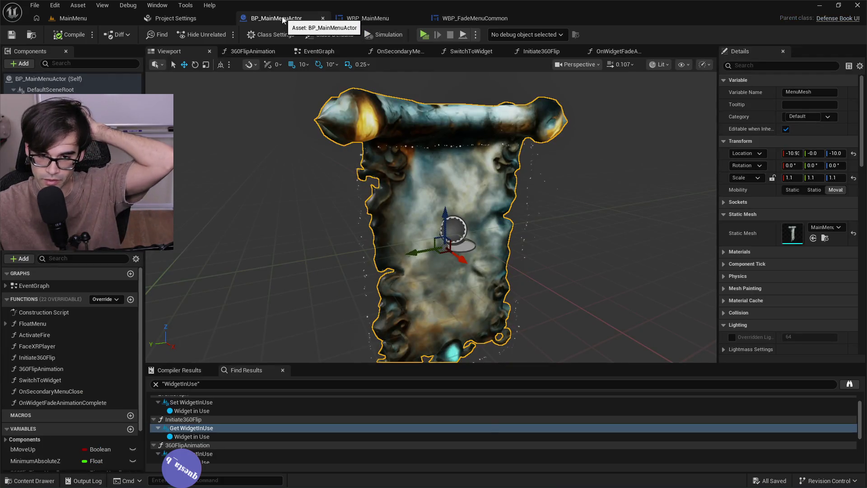